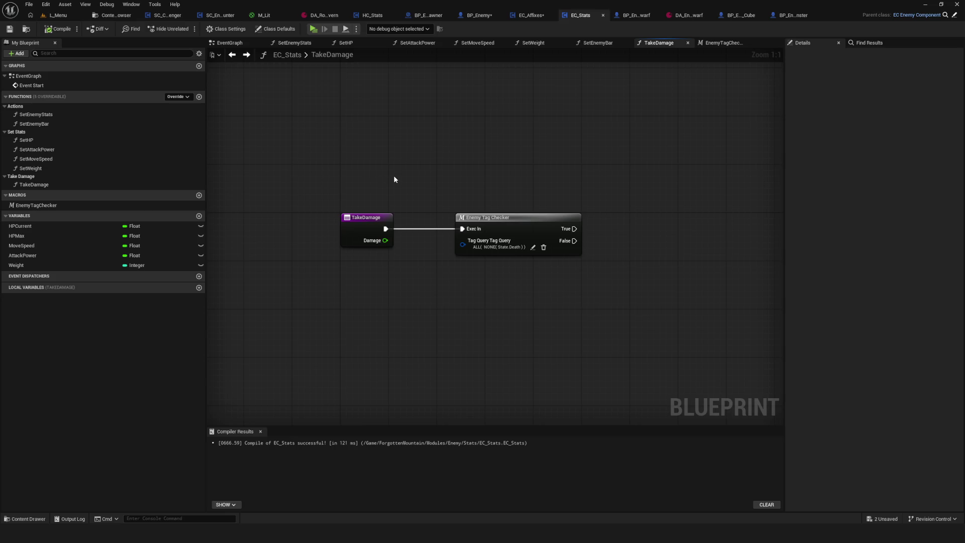
# Tidy the EC_Stats TakeDamage graph and compare it with EC_Affixes and BP_Enemy's TakeDamageCalculate
pyautogui.moveTo(433, 193); pyautogui.dragTo(424, 205)
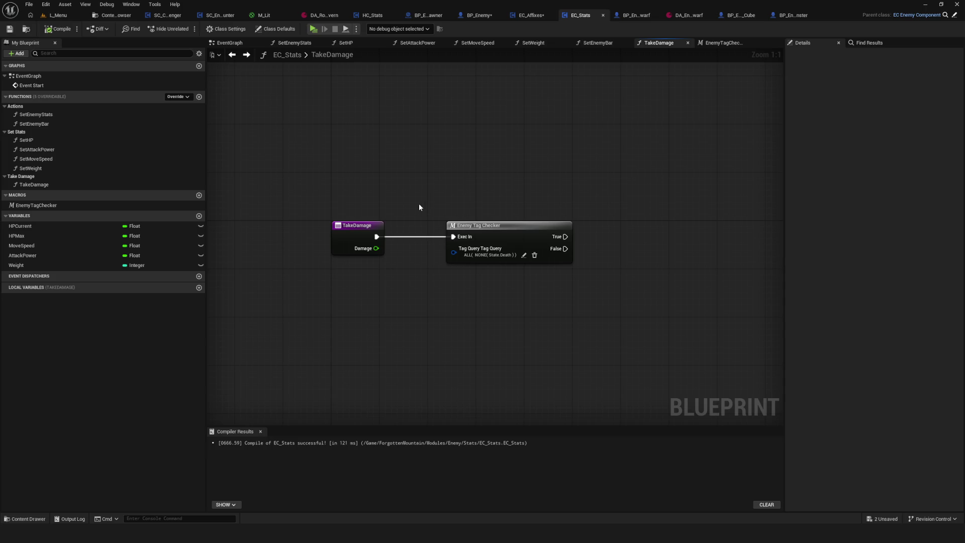
pyautogui.moveTo(421, 206); pyautogui.dragTo(421, 203)
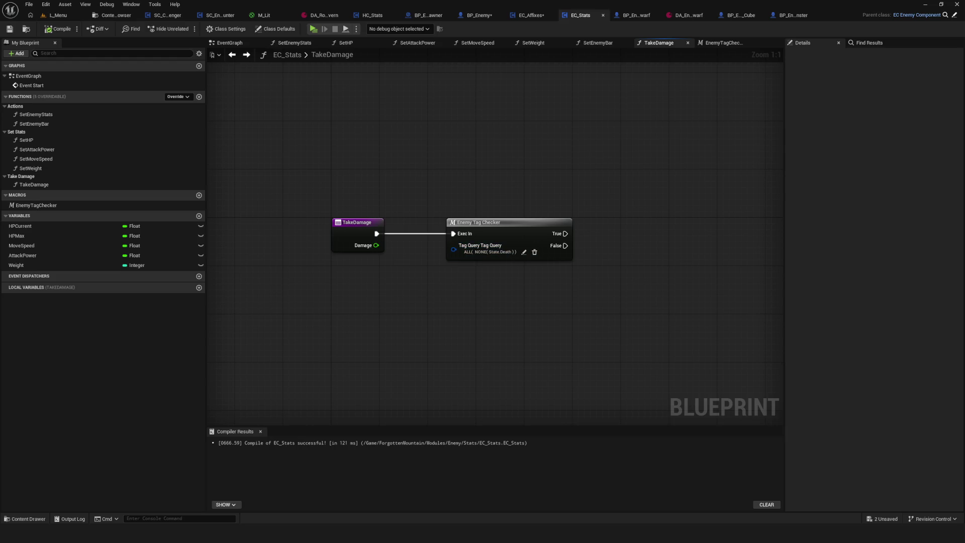
pyautogui.scroll(-1, 489, 260)
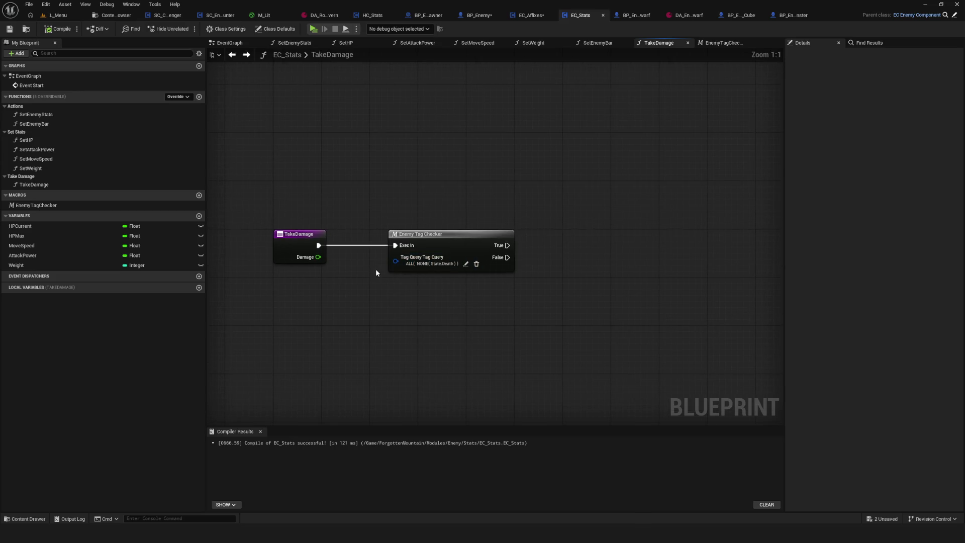
pyautogui.scroll(1, 375, 269)
pyautogui.moveTo(464, 225); pyautogui.dragTo(451, 224)
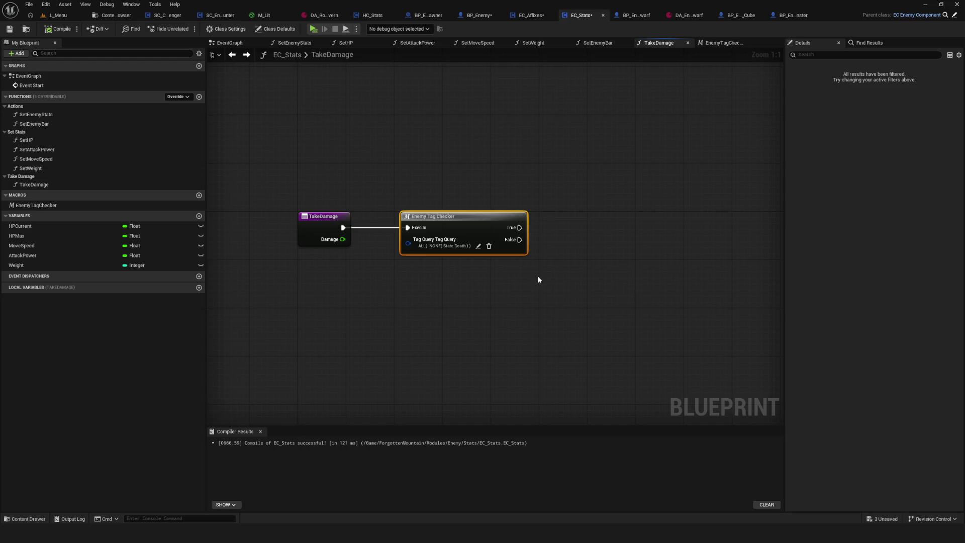
pyautogui.click(534, 15)
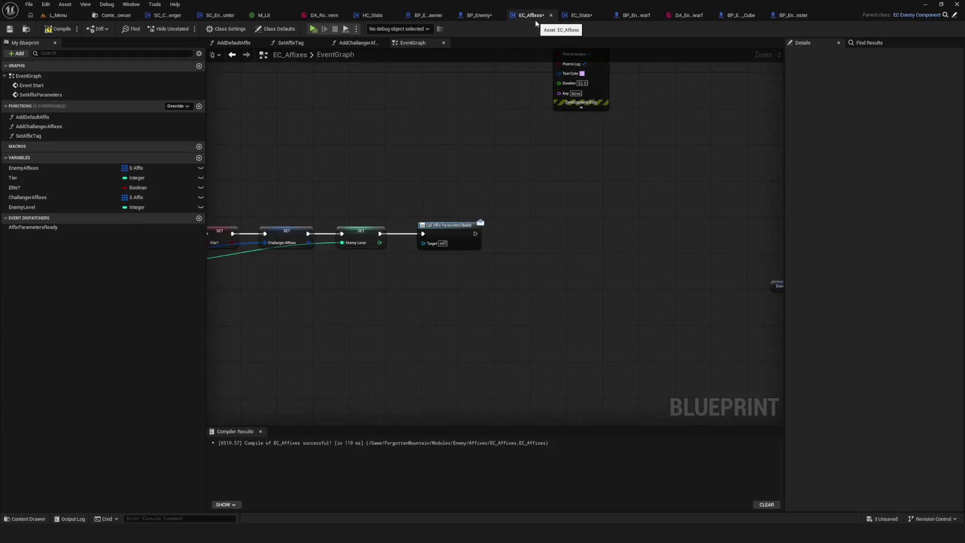
pyautogui.click(579, 16)
pyautogui.click(480, 15)
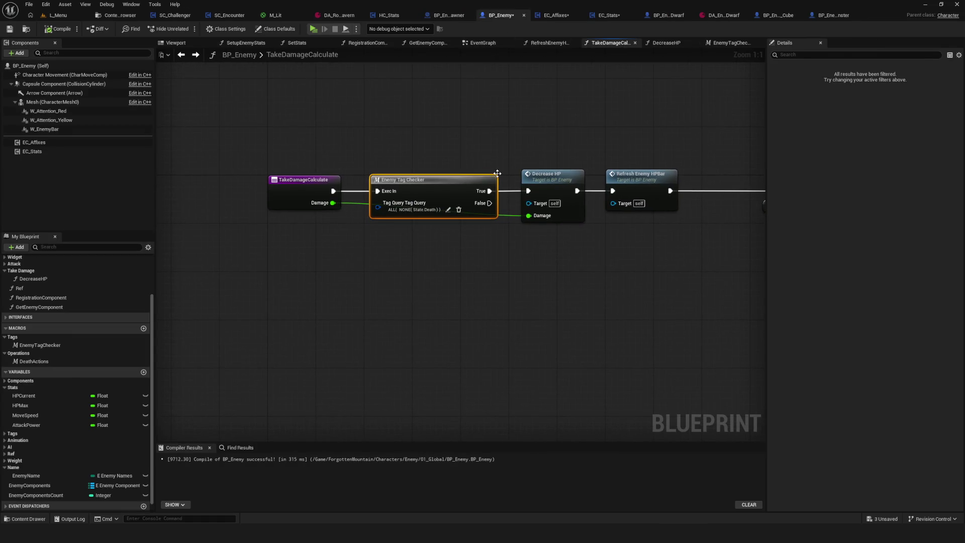
pyautogui.click(554, 15)
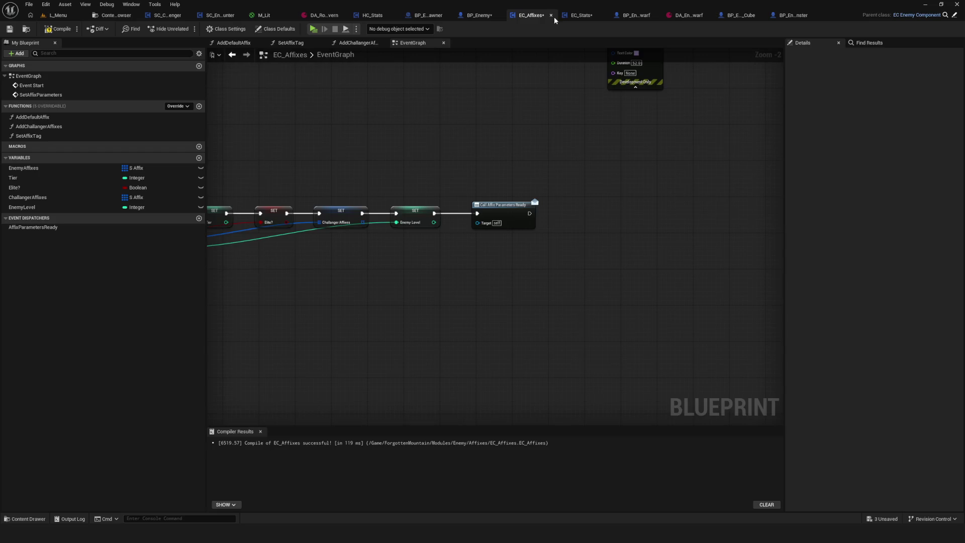
pyautogui.click(582, 15)
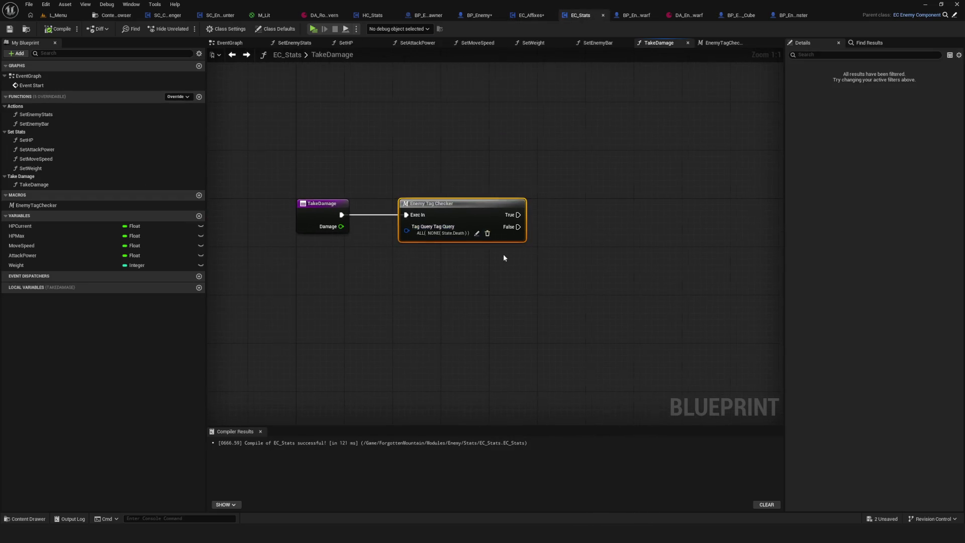
# Create a DecreaseHP function in EC_Stats and file it under the Take Damage category
pyautogui.click(199, 96)
pyautogui.write('D')
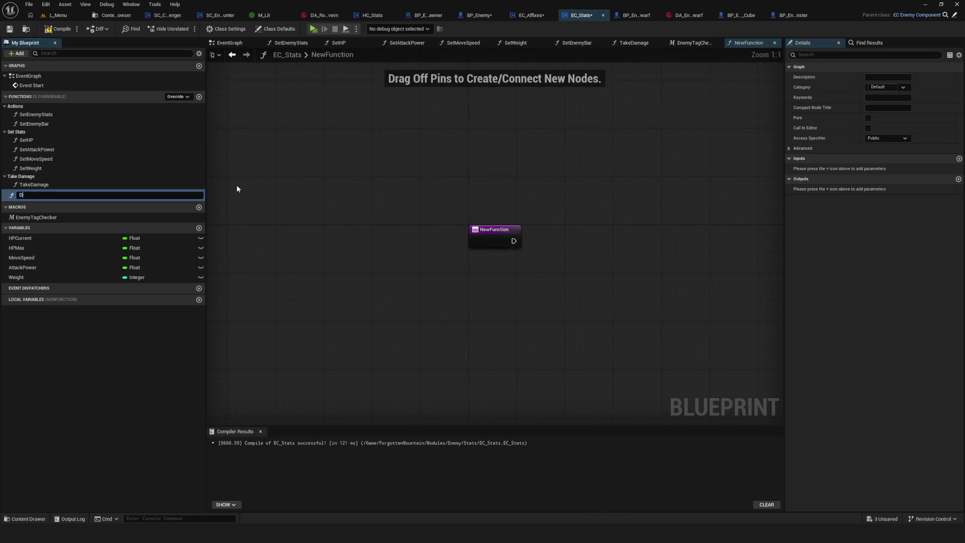
pyautogui.write('ecrease')
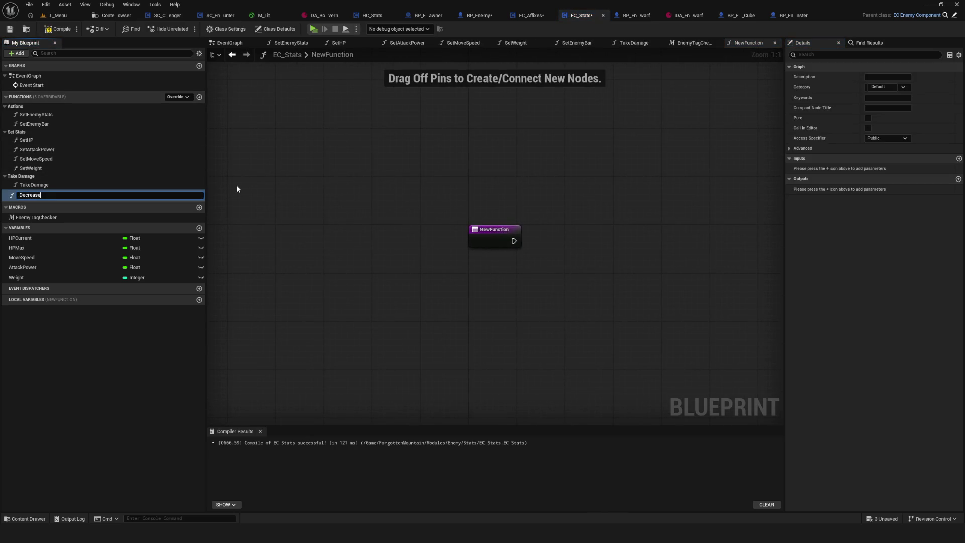
pyautogui.write('HP')
pyautogui.press('Return')
pyautogui.moveTo(29, 194); pyautogui.dragTo(27, 180)
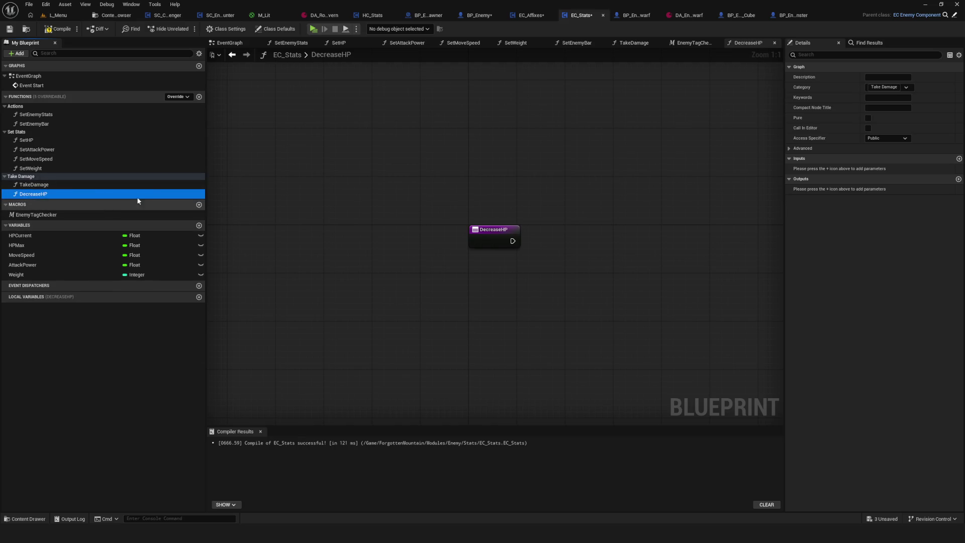
# Give DecreaseHP a Float input named Damage and compile EC_Stats
pyautogui.click(494, 231)
pyautogui.click(960, 179)
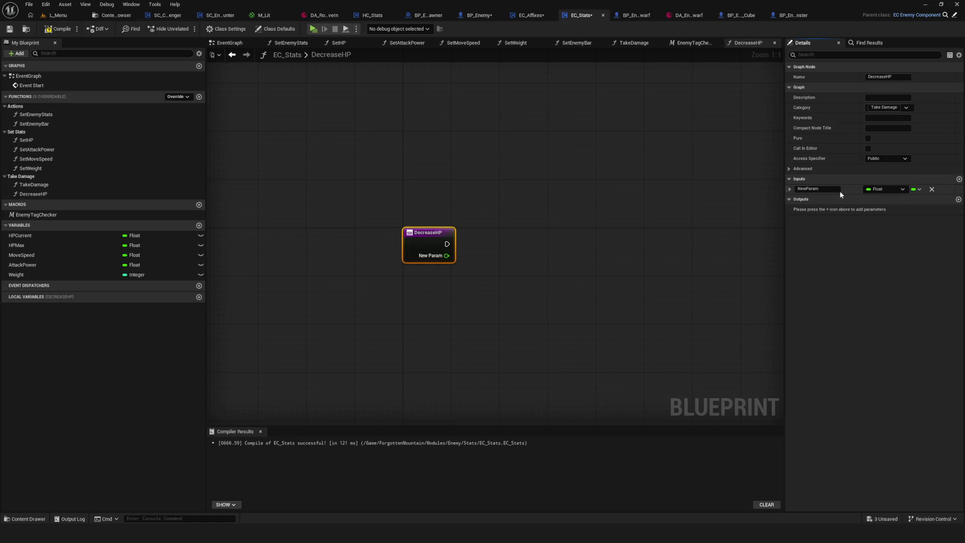
pyautogui.write('Damage')
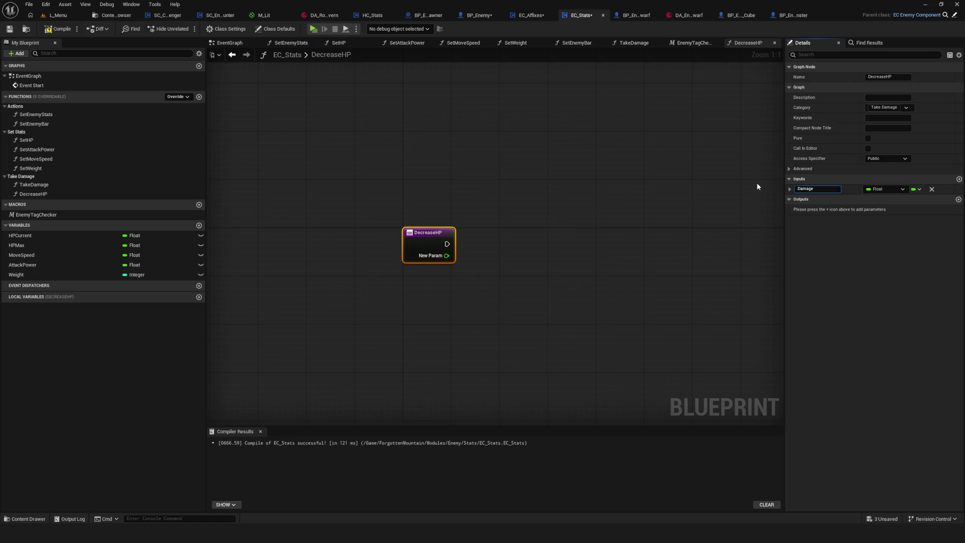
pyautogui.press('Return')
pyautogui.click(59, 29)
pyautogui.click(9, 29)
# Review the EC_Stats event graph (Event Start, Set Enemy Stats, Set Enemy Bar) and the TakeDamage function
pyautogui.click(233, 55)
pyautogui.scroll(-3, 460, 217)
pyautogui.scroll(3, 461, 217)
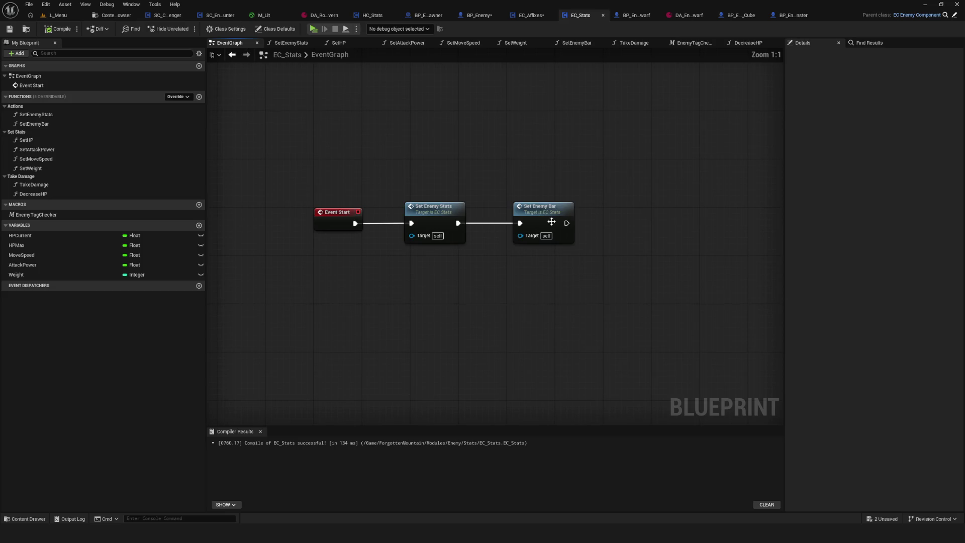
pyautogui.moveTo(460, 217); pyautogui.dragTo(548, 118)
pyautogui.scroll(-6, 500, 172)
pyautogui.scroll(5, 455, 184)
pyautogui.moveTo(464, 181); pyautogui.dragTo(368, 251)
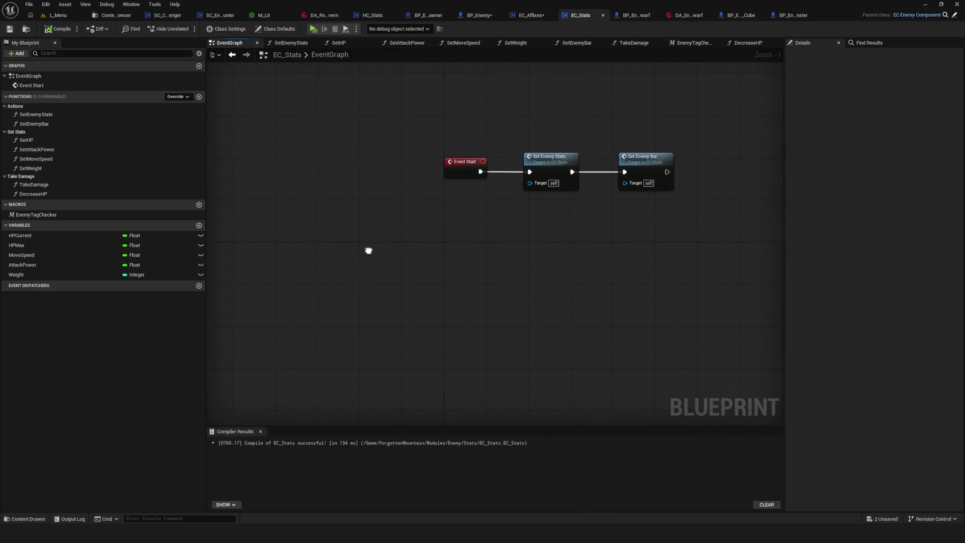
pyautogui.moveTo(481, 237)
pyautogui.mouseDown()
pyautogui.moveTo(441, 248)
pyautogui.moveTo(411, 284)
pyautogui.mouseUp()
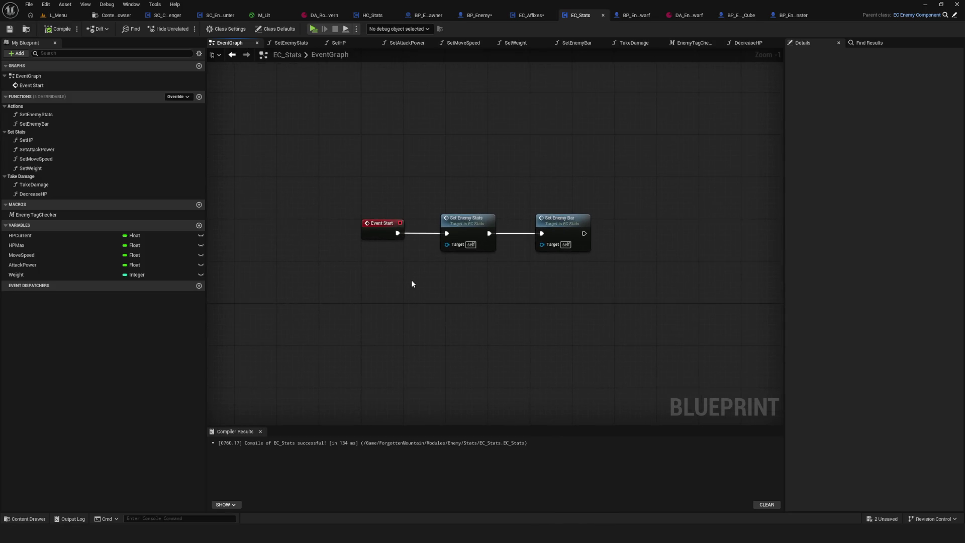
pyautogui.doubleClick(45, 185)
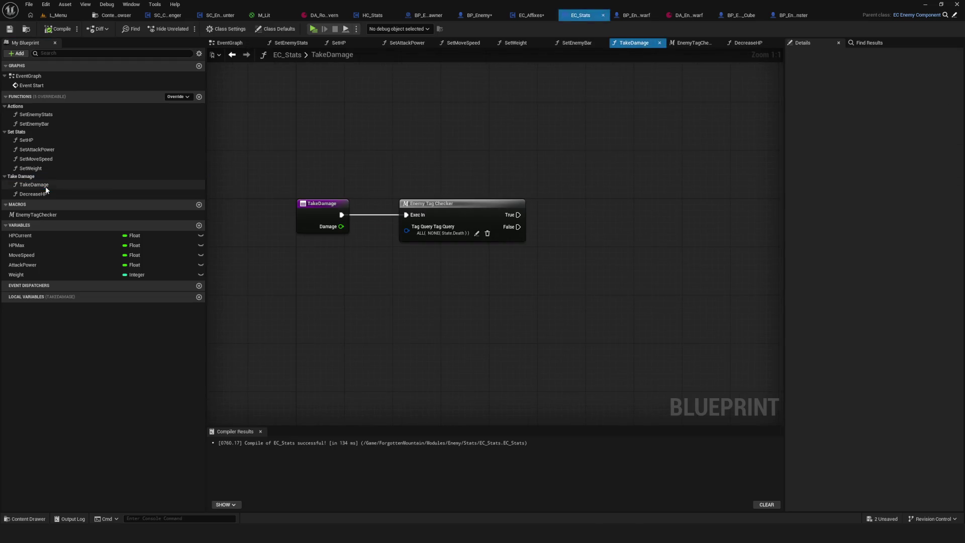
pyautogui.click(231, 57)
pyautogui.rightClick(398, 231)
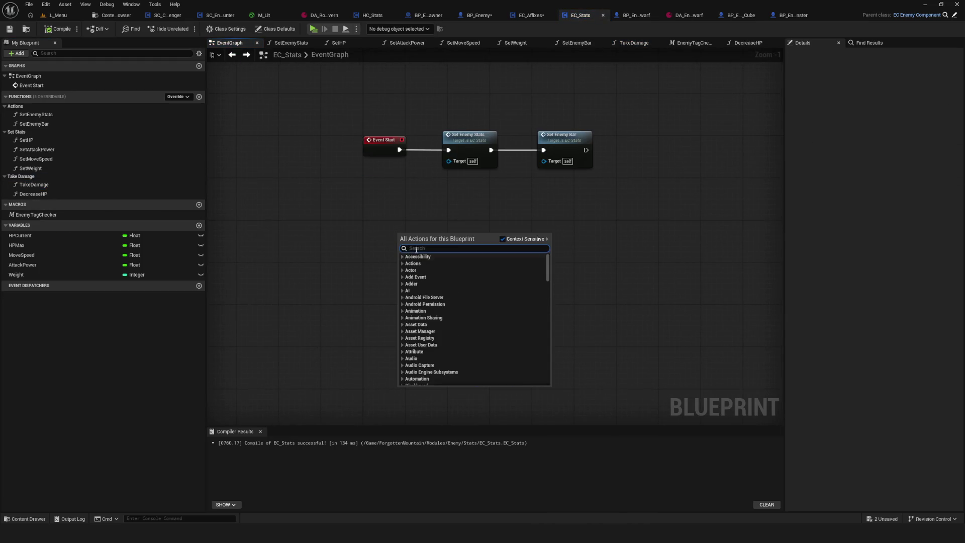
# Add a Custom Event node to the EC_Stats event graph, keeping its default name
pyautogui.write('Take')
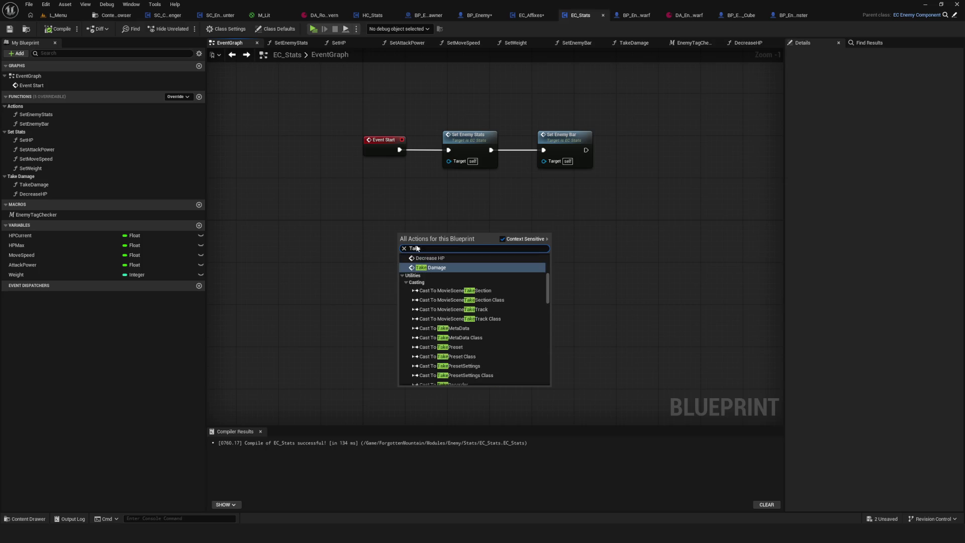
pyautogui.click(442, 213)
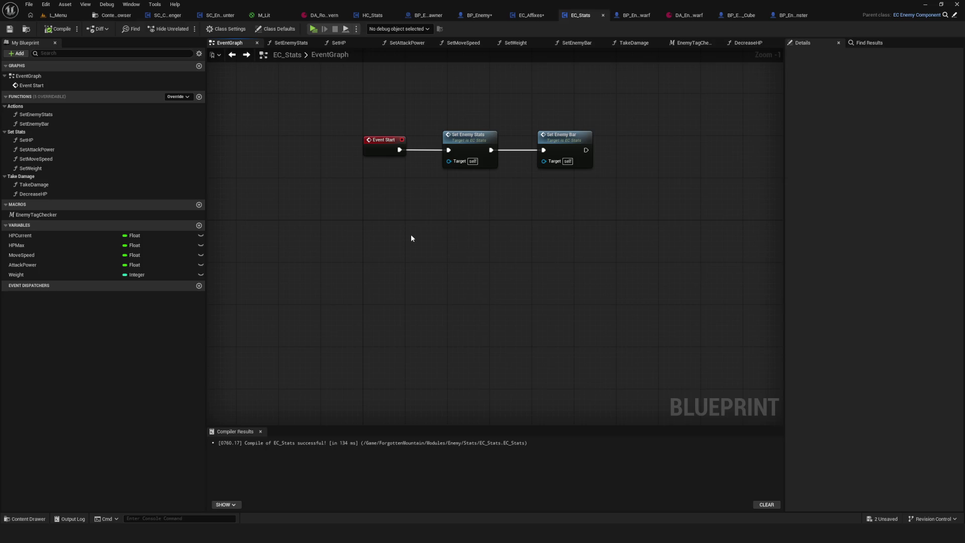
pyautogui.rightClick(411, 234)
pyautogui.write('Eve')
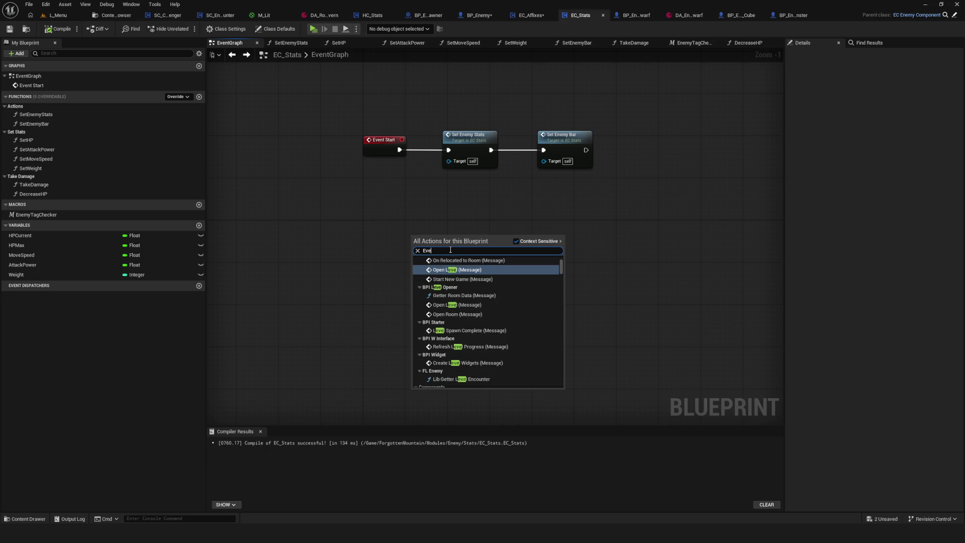
pyautogui.press('BackSpace')
pyautogui.press('BackSpace')
pyautogui.press('BackSpace')
pyautogui.write('CustomEvent')
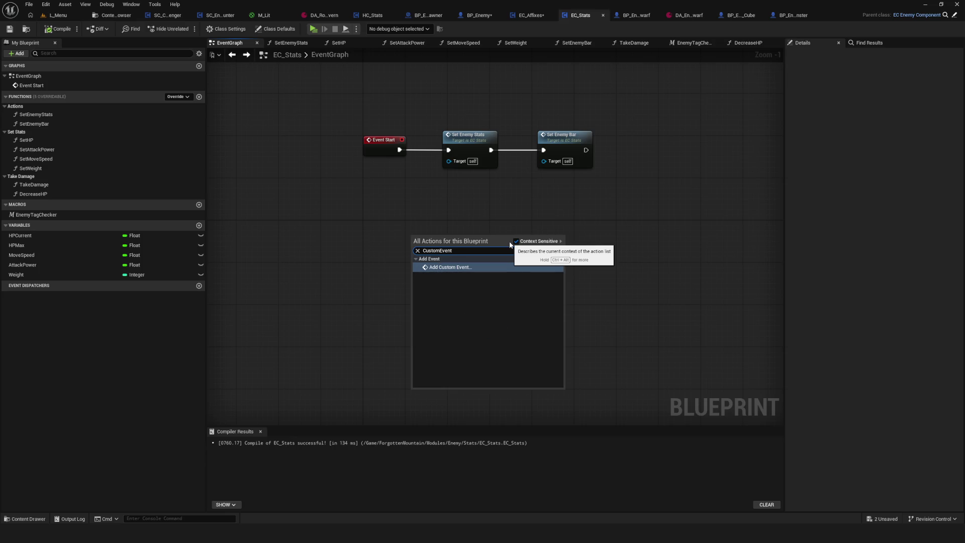
pyautogui.click(460, 268)
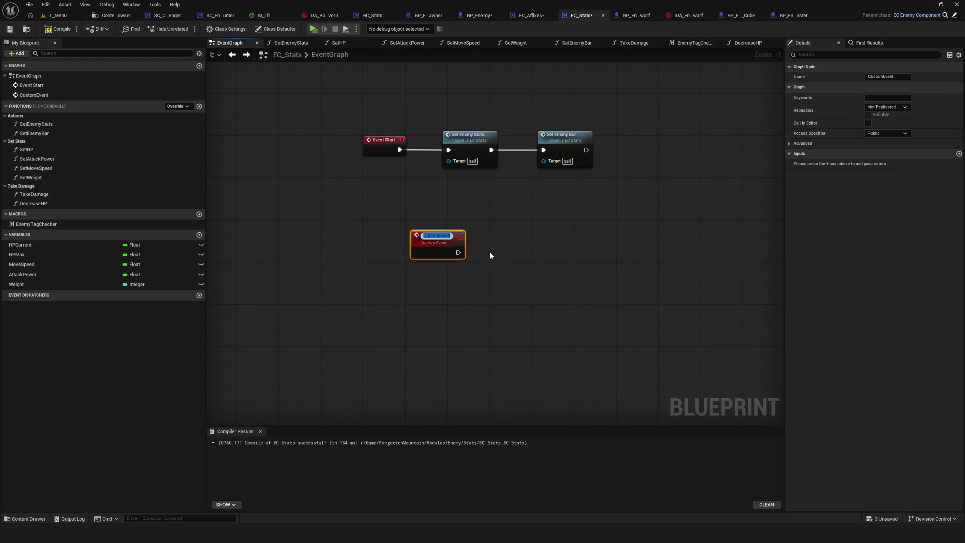
pyautogui.press('Return')
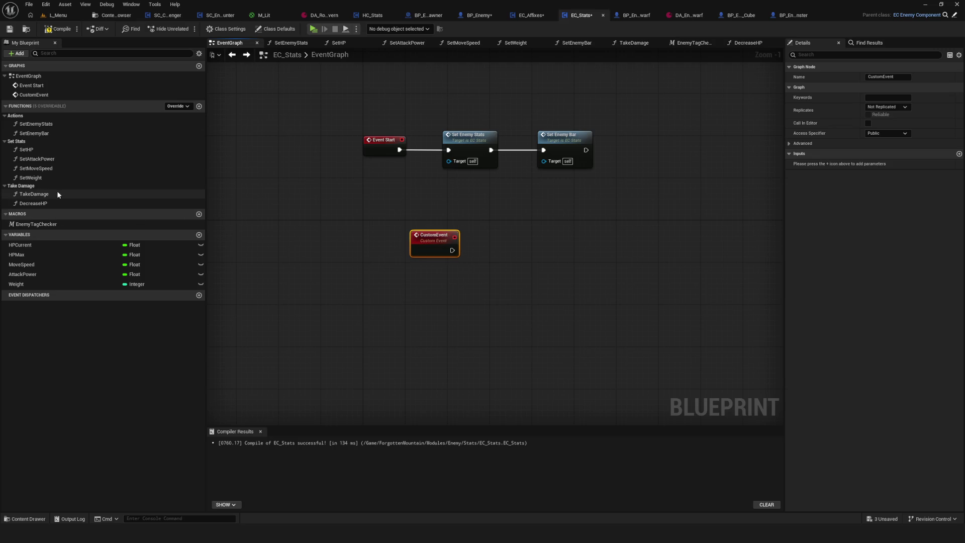
# Delete the old TakeDamage function from EC_Stats
pyautogui.doubleClick(34, 194)
pyautogui.click(34, 194)
pyautogui.press('Delete')
pyautogui.scroll(-1, 444, 270)
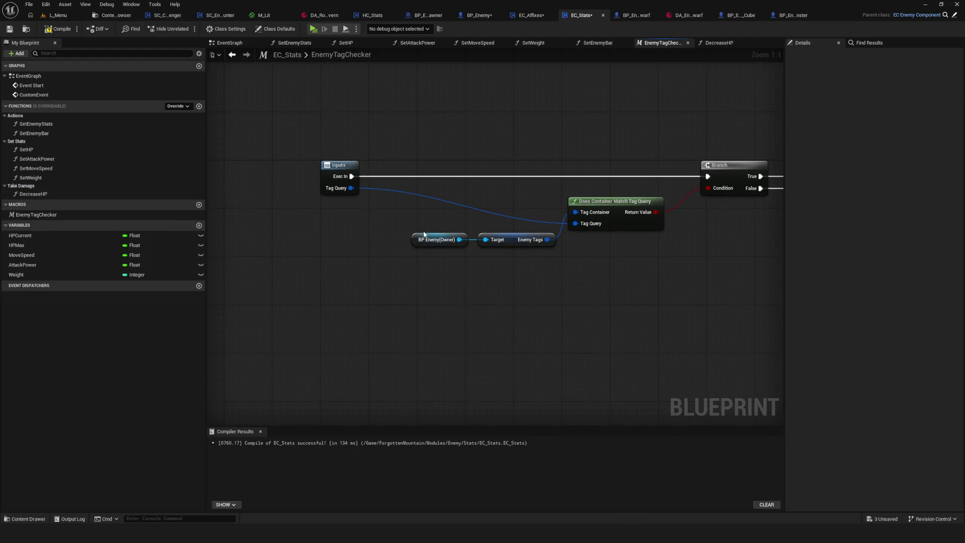
pyautogui.click(230, 43)
# Rename the custom event to TakeDamage, add a Float input Damage, and save EC_Stats
pyautogui.moveTo(447, 245); pyautogui.dragTo(409, 268)
pyautogui.press('F2')
pyautogui.write('TakeD')
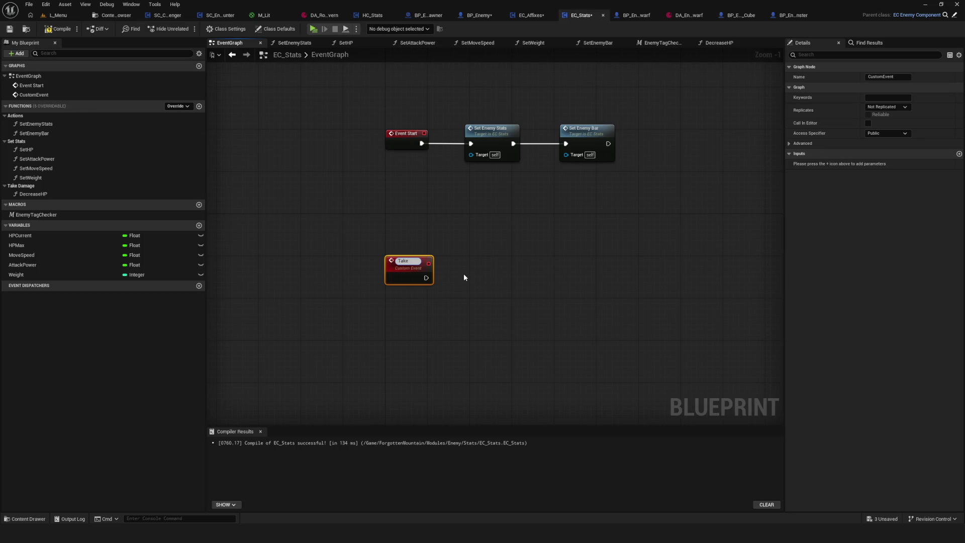
pyautogui.write('amage')
pyautogui.press('Return')
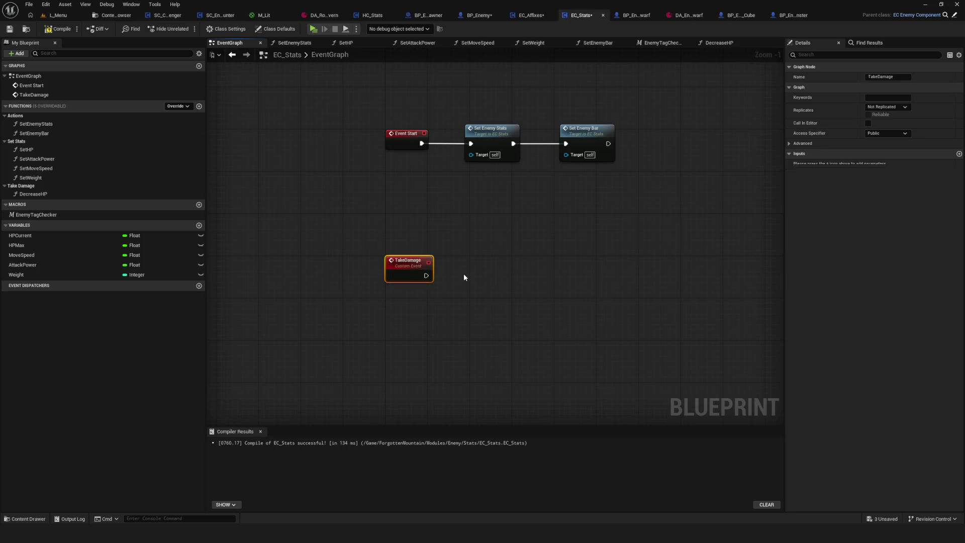
pyautogui.click(959, 154)
pyautogui.write('D')
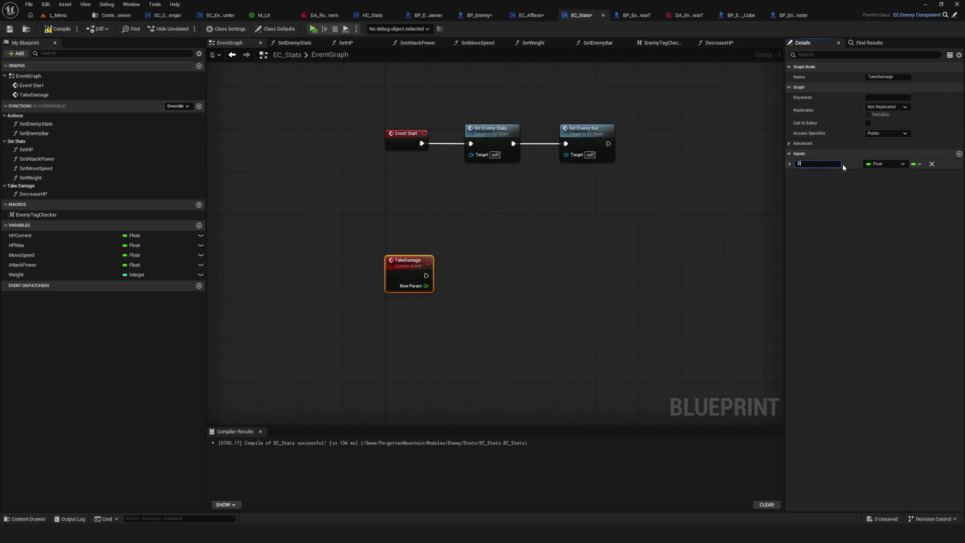
pyautogui.write('amage')
pyautogui.press('Return')
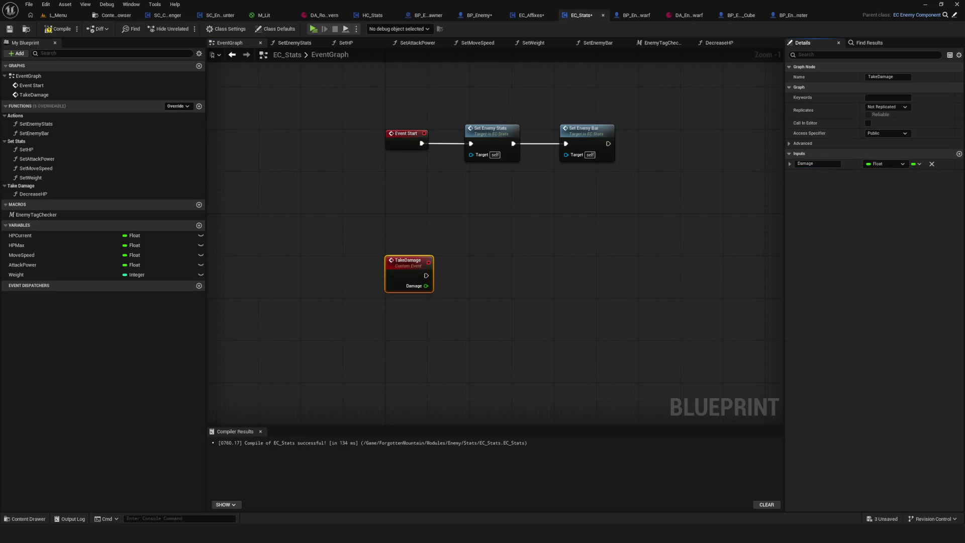
pyautogui.click(10, 30)
# Add an Enemy Tag Checker after TakeDamage and expose its Tag Query pin
pyautogui.scroll(1, 511, 264)
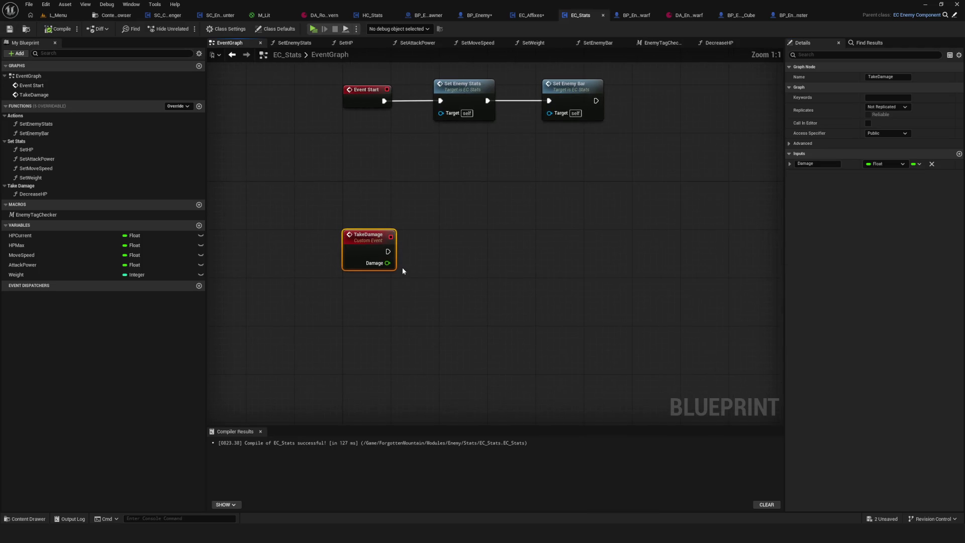
pyautogui.moveTo(167, 216); pyautogui.dragTo(520, 249)
pyautogui.moveTo(388, 252)
pyautogui.mouseDown()
pyautogui.moveTo(523, 262)
pyautogui.moveTo(520, 246)
pyautogui.moveTo(496, 240)
pyautogui.mouseUp()
pyautogui.rightClick(487, 264)
pyautogui.click(512, 295)
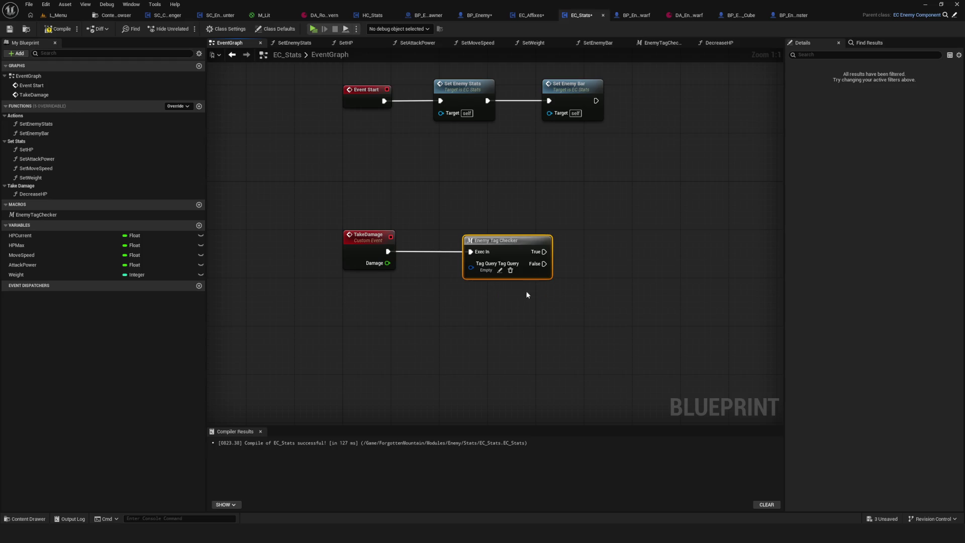
# Set the Tag Query to All Expressions Match containing No Tags Match State.Death
pyautogui.click(499, 271)
pyautogui.click(371, 269)
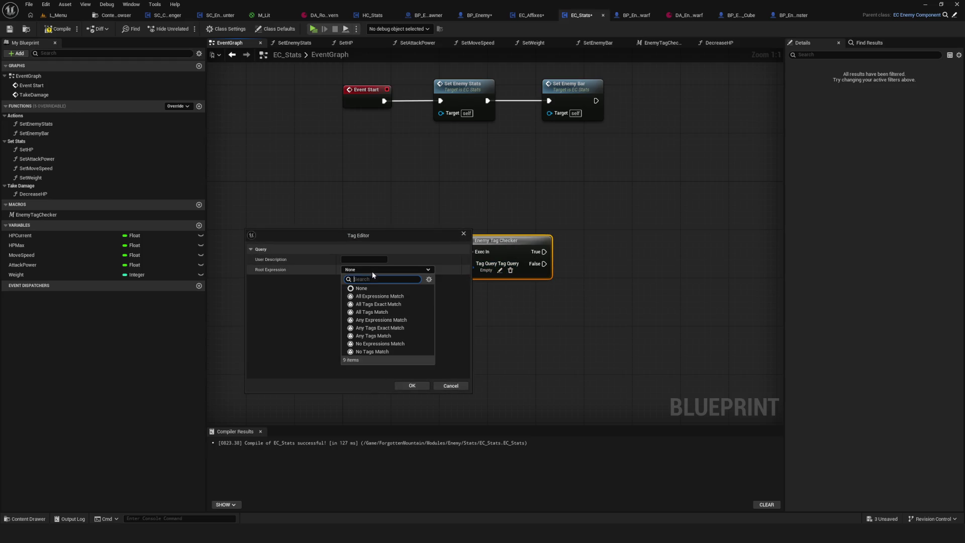
pyautogui.click(381, 297)
pyautogui.click(391, 279)
pyautogui.click(374, 290)
pyautogui.click(382, 372)
pyautogui.click(359, 301)
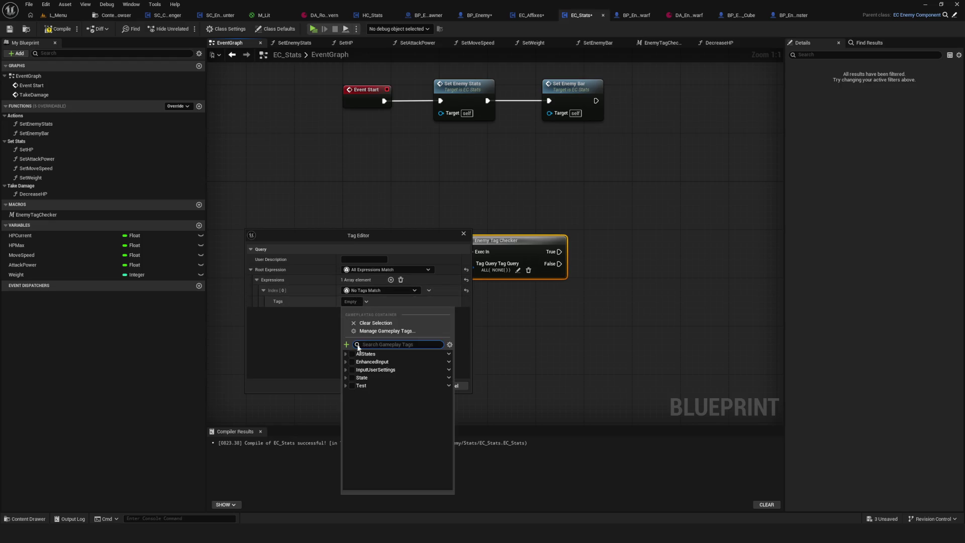
pyautogui.click(346, 378)
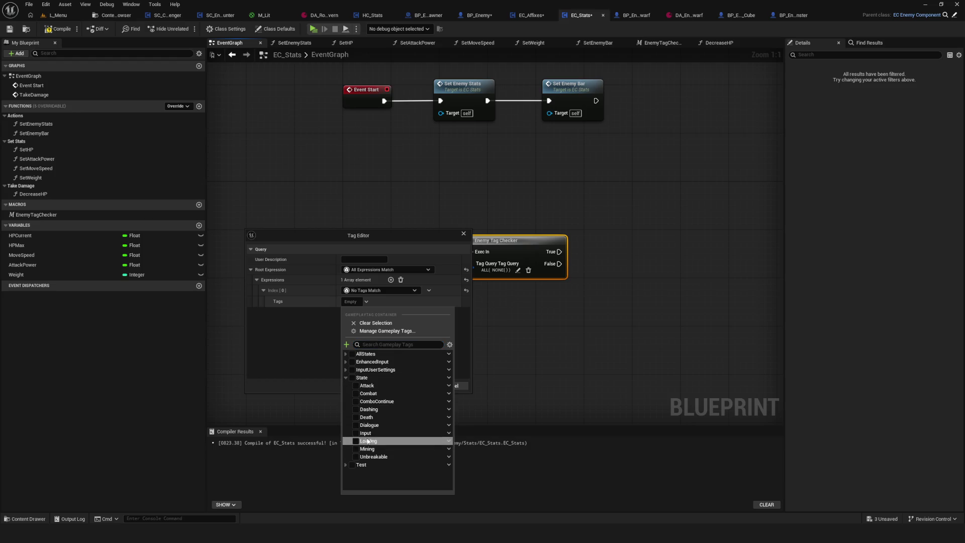
pyautogui.click(369, 420)
pyautogui.click(295, 334)
pyautogui.click(412, 386)
# Call DecreaseHP from the checker's True branch, passing TakeDamage's Damage into it
pyautogui.moveTo(541, 245)
pyautogui.mouseDown()
pyautogui.moveTo(482, 243)
pyautogui.moveTo(497, 246)
pyautogui.mouseUp()
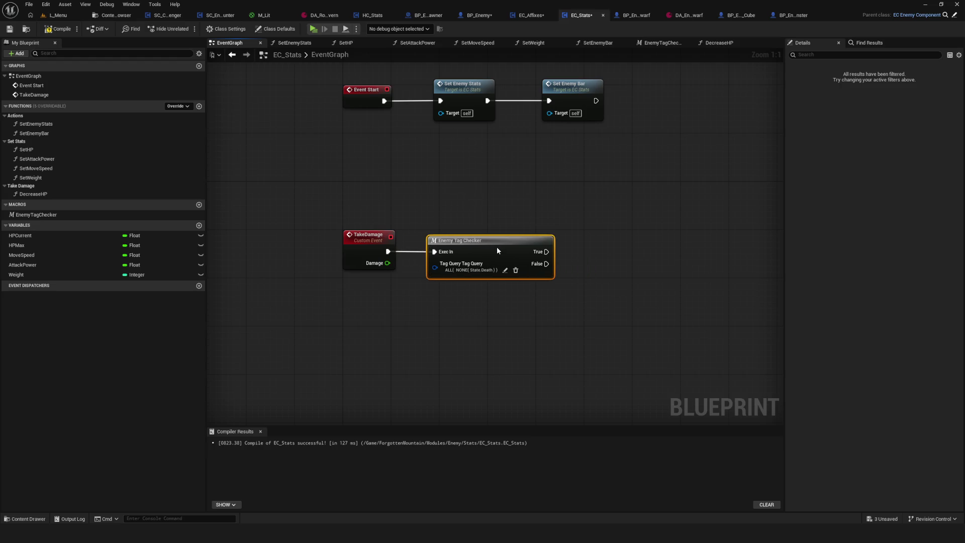
pyautogui.moveTo(33, 194); pyautogui.dragTo(551, 233)
pyautogui.moveTo(487, 241)
pyautogui.mouseDown()
pyautogui.moveTo(557, 253)
pyautogui.moveTo(585, 238)
pyautogui.mouseUp()
pyautogui.moveTo(328, 252)
pyautogui.mouseDown()
pyautogui.moveTo(549, 256)
pyautogui.moveTo(553, 264)
pyautogui.mouseUp()
pyautogui.moveTo(549, 227); pyautogui.dragTo(553, 228)
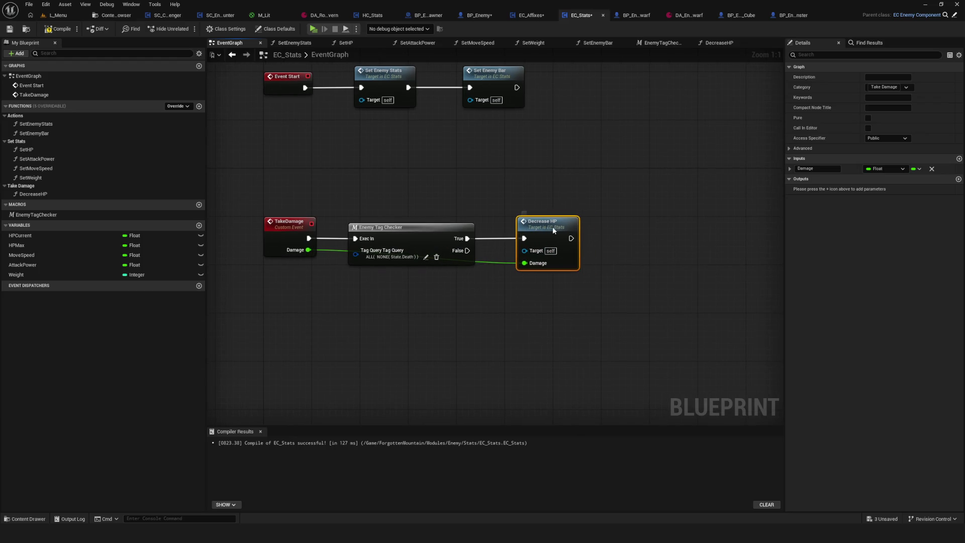
pyautogui.click(480, 15)
# Select all of BP_Enemy's DecreaseHP nodes except the entry, then go to EC_Stats's DecreaseHP graph
pyautogui.click(667, 43)
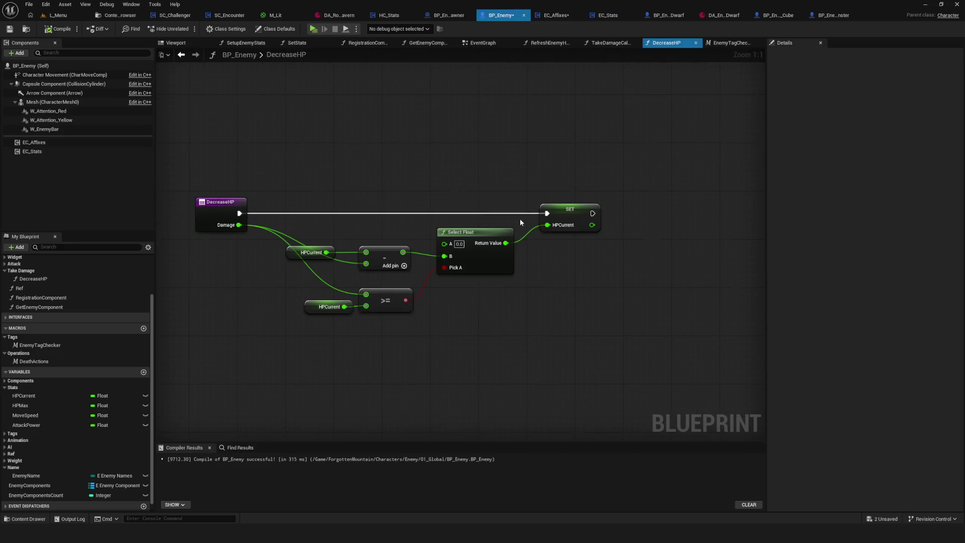
pyautogui.moveTo(508, 268); pyautogui.dragTo(590, 267)
pyautogui.moveTo(300, 127); pyautogui.dragTo(609, 371)
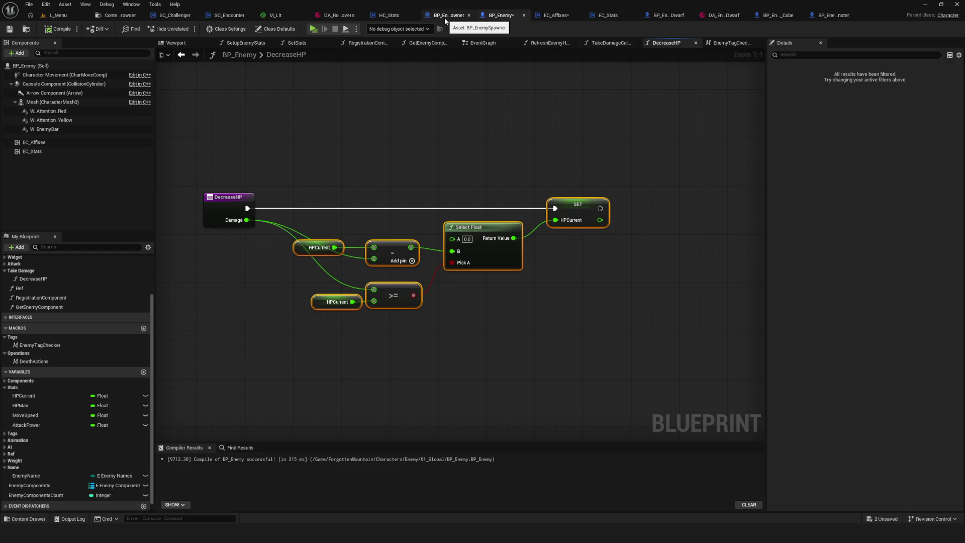
pyautogui.click(387, 15)
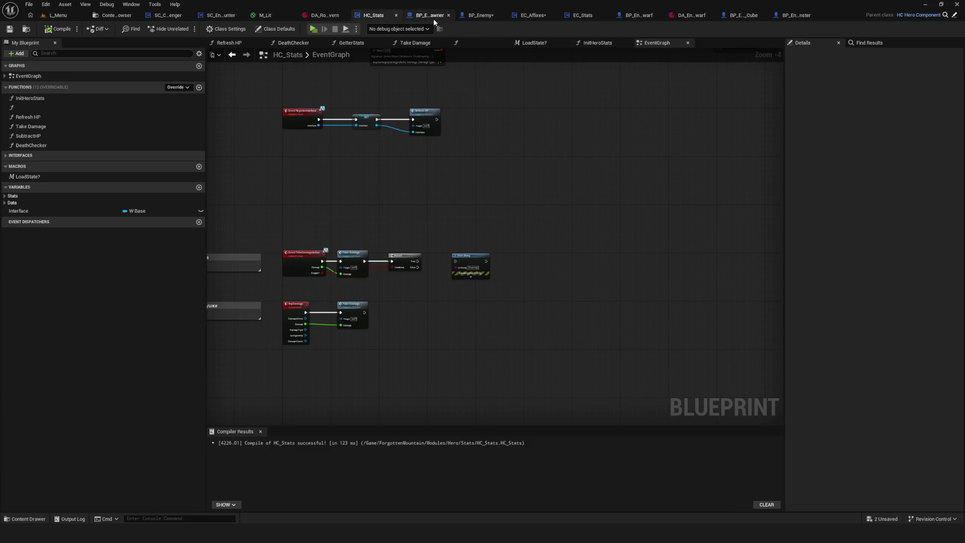
pyautogui.click(431, 16)
pyautogui.click(503, 16)
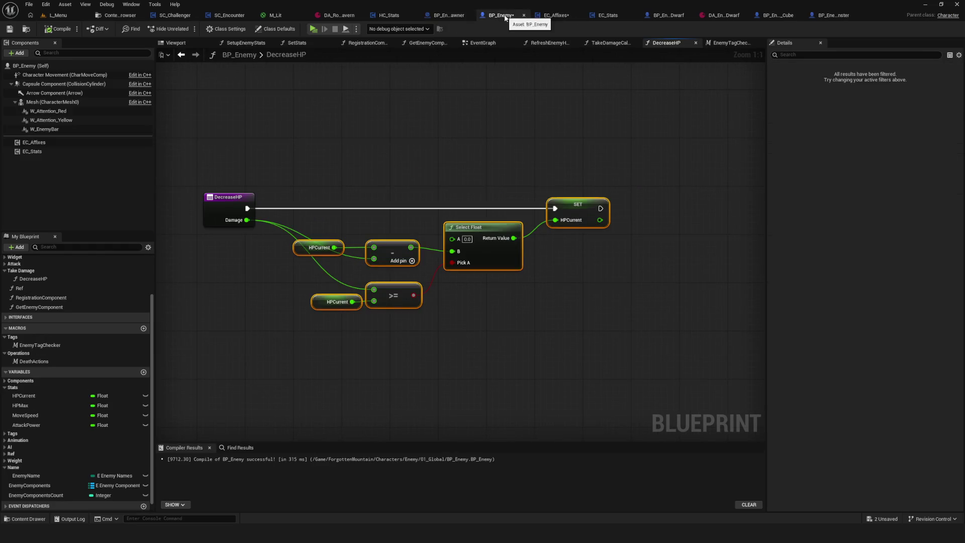
pyautogui.click(608, 15)
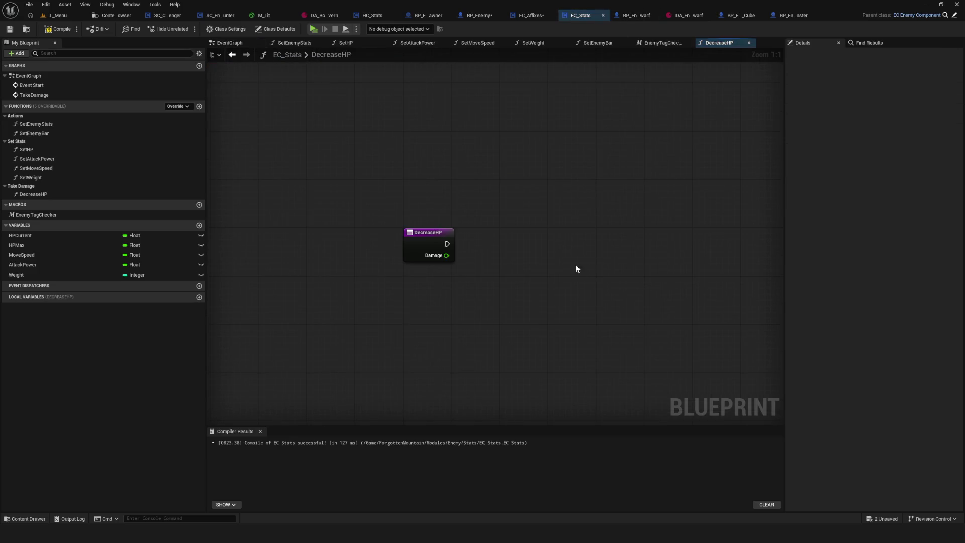
# Paste the HP logic into EC_Stats's DecreaseHP, wiring entry exec to SET and Damage into the subtraction
pyautogui.hotkey('ctrl', 'v')
pyautogui.moveTo(674, 199); pyautogui.dragTo(697, 223)
pyautogui.moveTo(379, 219)
pyautogui.mouseDown()
pyautogui.moveTo(711, 226)
pyautogui.moveTo(682, 213)
pyautogui.moveTo(702, 221)
pyautogui.mouseUp()
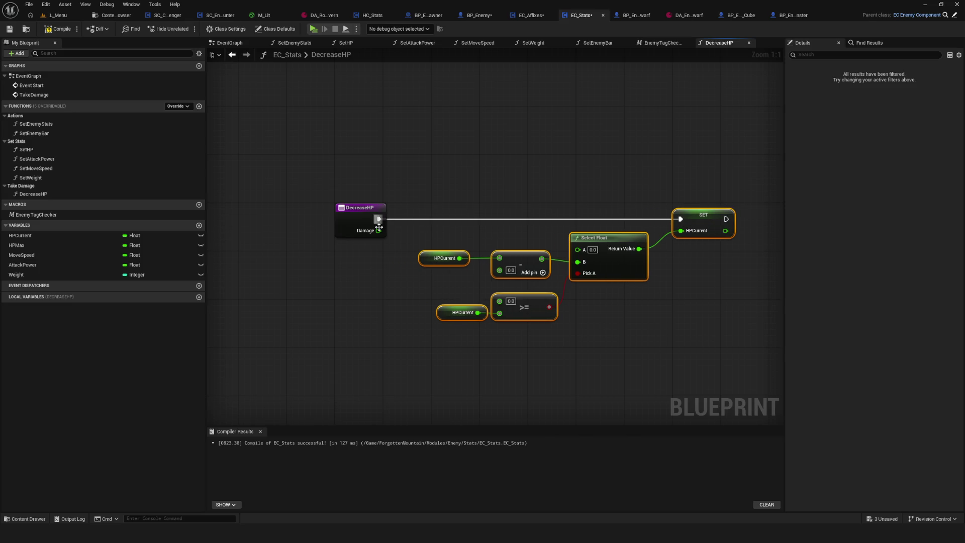
pyautogui.moveTo(379, 230); pyautogui.dragTo(500, 270)
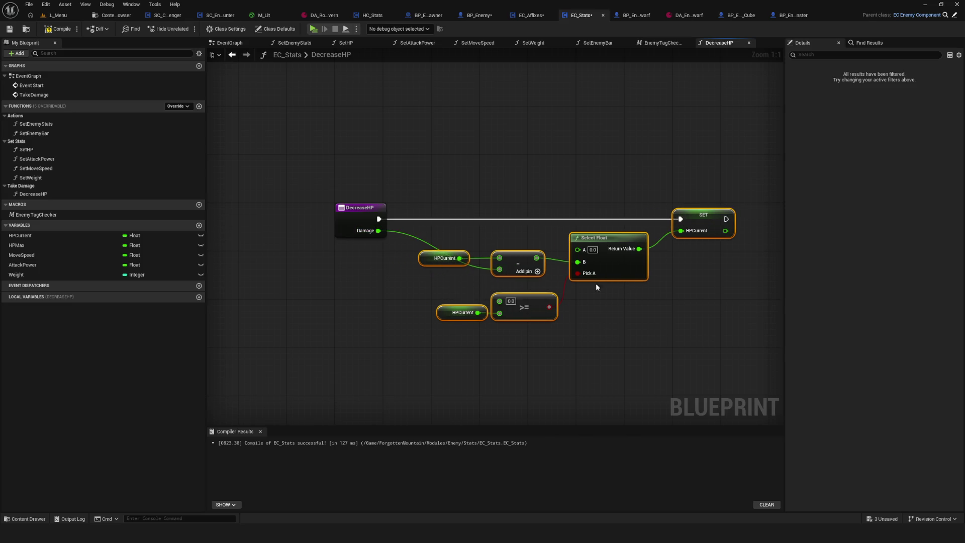
pyautogui.moveTo(568, 282); pyautogui.dragTo(506, 273)
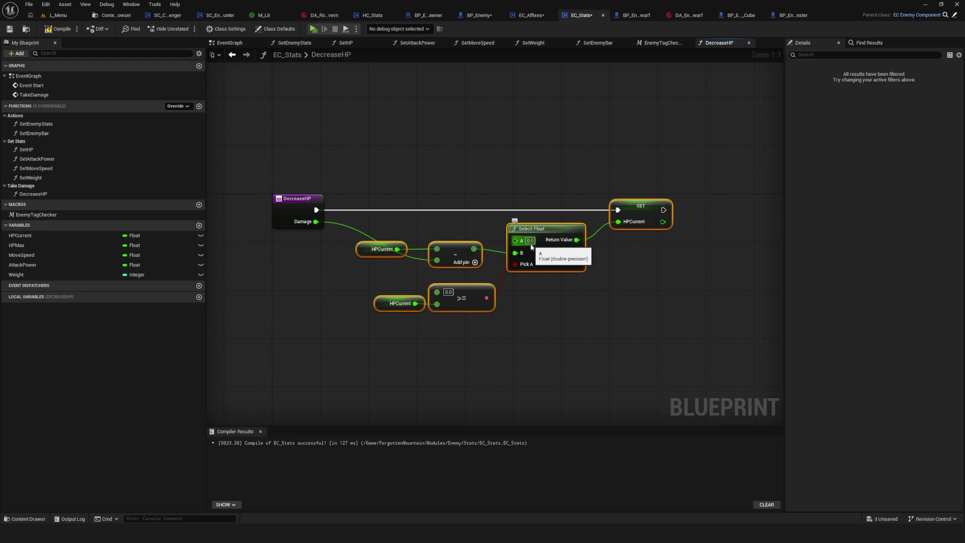
pyautogui.moveTo(397, 305); pyautogui.dragTo(376, 304)
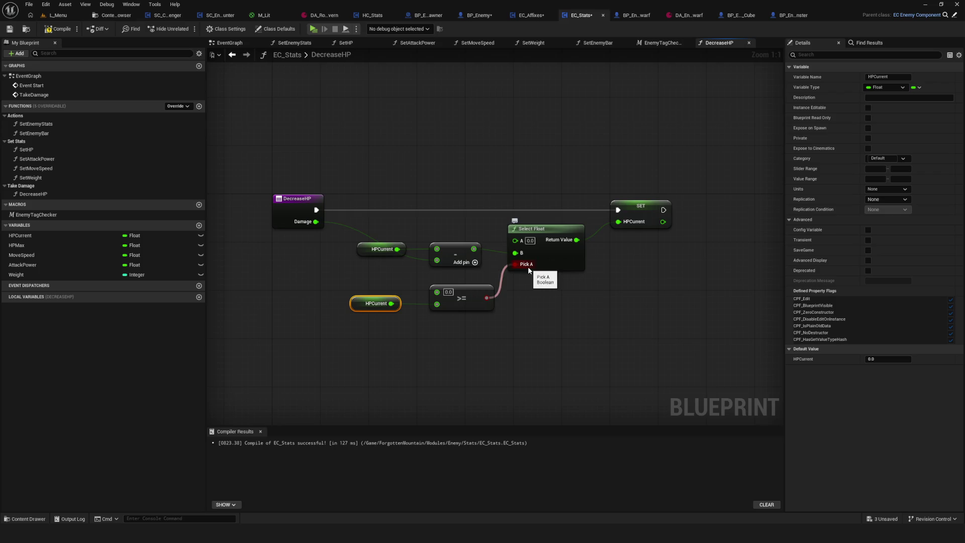
pyautogui.click(478, 15)
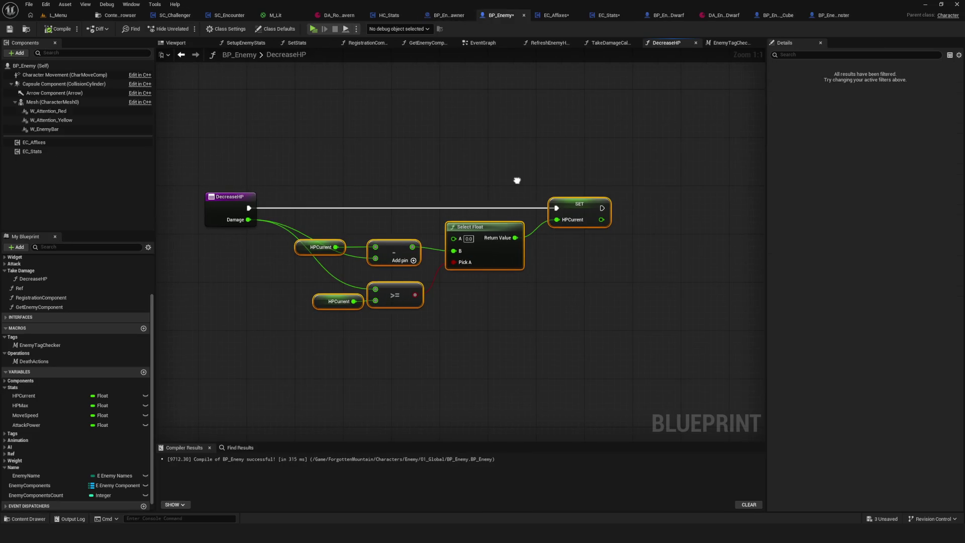
# Shift the >= compare node and lower HPCurrent getter down-left in BP_Enemy's DecreaseHP graph
pyautogui.moveTo(517, 181); pyautogui.dragTo(521, 180)
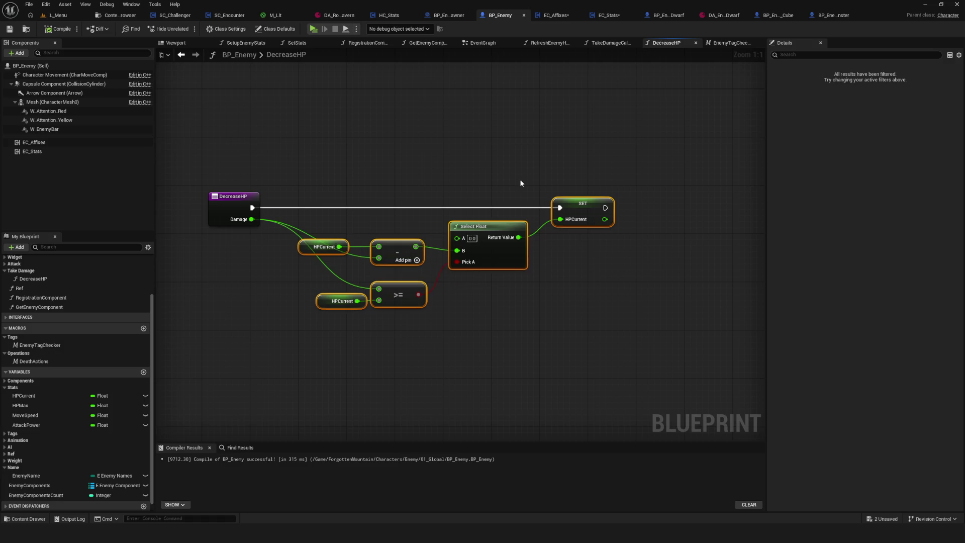
pyautogui.click(555, 15)
pyautogui.click(479, 16)
pyautogui.moveTo(543, 309); pyautogui.dragTo(525, 308)
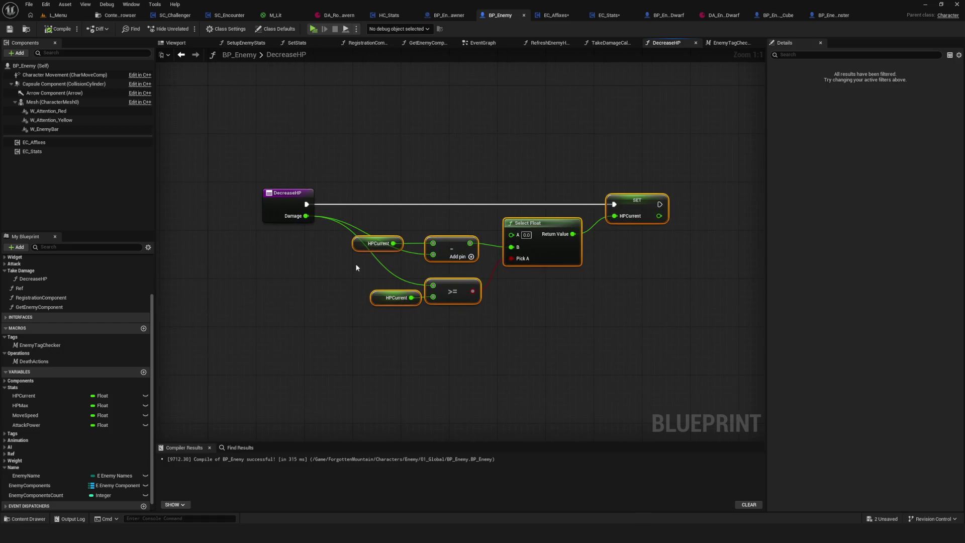
pyautogui.moveTo(381, 202); pyautogui.dragTo(378, 276)
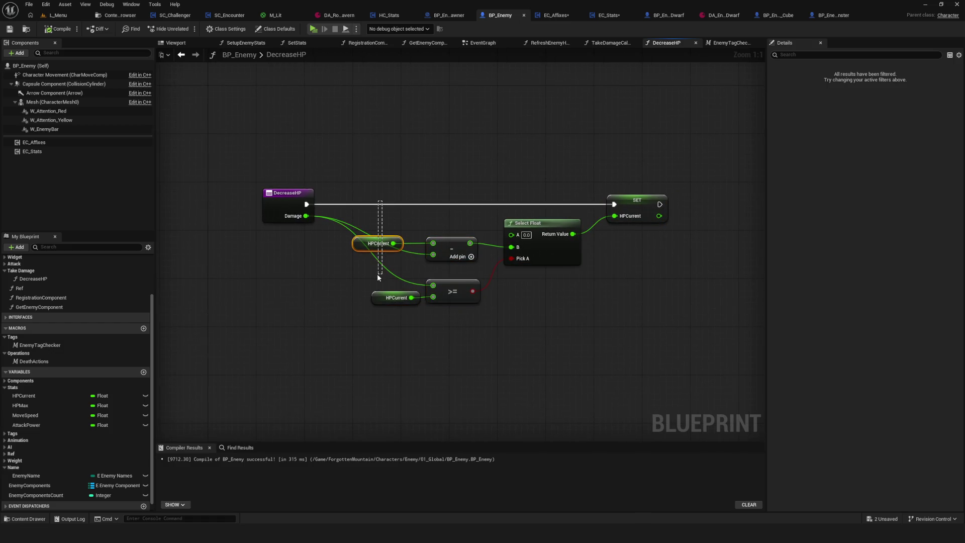
pyautogui.moveTo(384, 182); pyautogui.dragTo(385, 271)
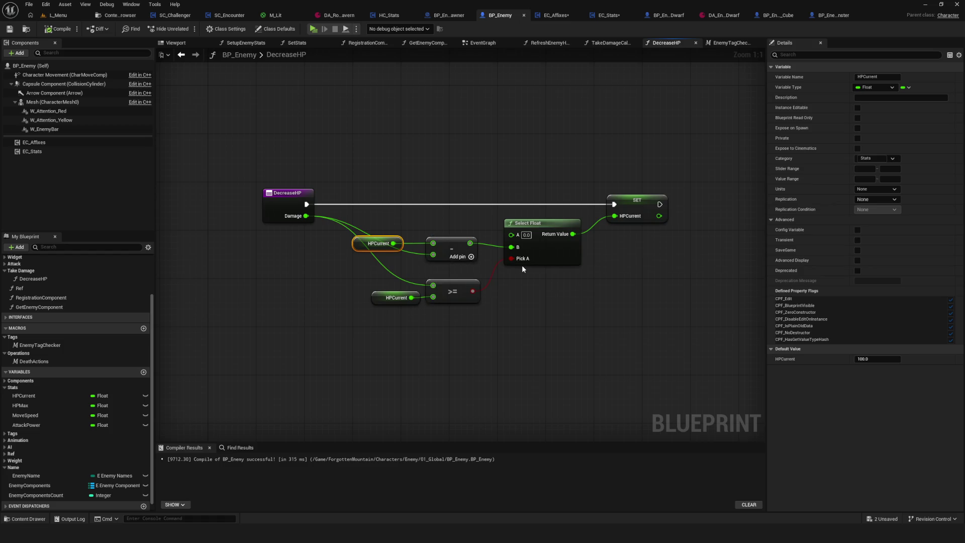
pyautogui.moveTo(332, 328)
pyautogui.mouseDown()
pyautogui.moveTo(496, 284)
pyautogui.moveTo(499, 274)
pyautogui.moveTo(455, 311)
pyautogui.mouseUp()
pyautogui.click(453, 284)
pyautogui.keyDown('shift'); pyautogui.click(390, 298); pyautogui.keyUp('shift')
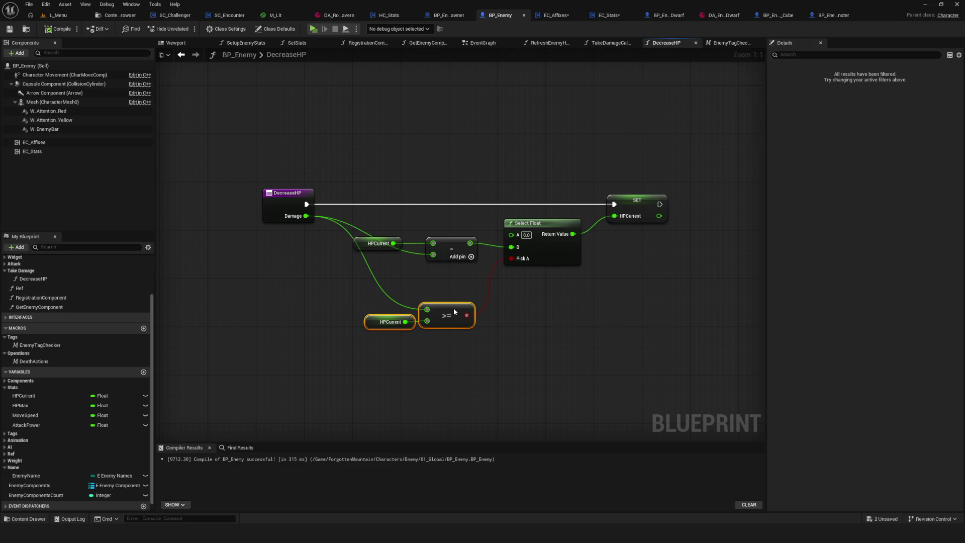
pyautogui.click(301, 248)
pyautogui.click(391, 322)
# Reposition the lower HPCurrent getter and >= node within BP_Enemy's DecreaseHP graph
pyautogui.click(485, 362)
pyautogui.moveTo(485, 362)
pyautogui.mouseDown()
pyautogui.moveTo(449, 271)
pyautogui.moveTo(487, 198)
pyautogui.mouseUp()
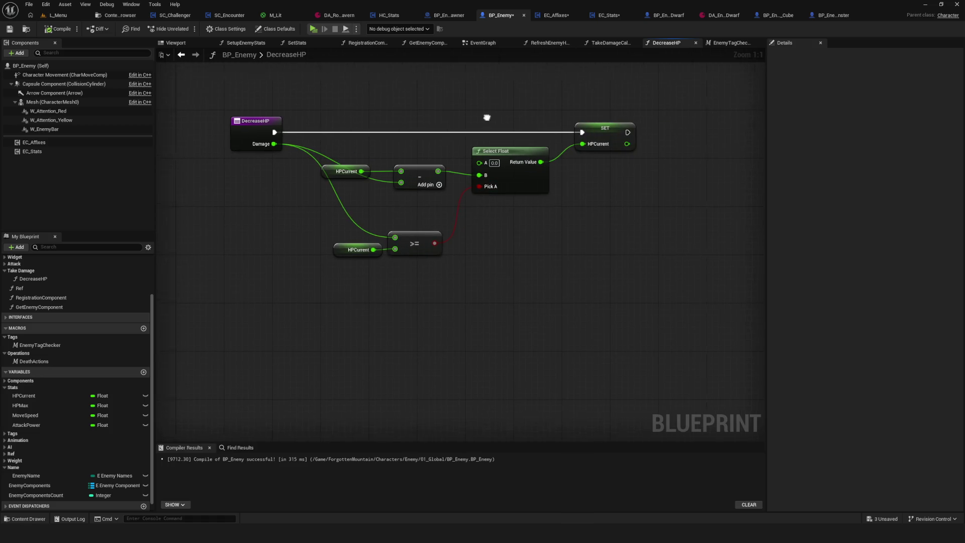
pyautogui.click(450, 16)
pyautogui.click(518, 17)
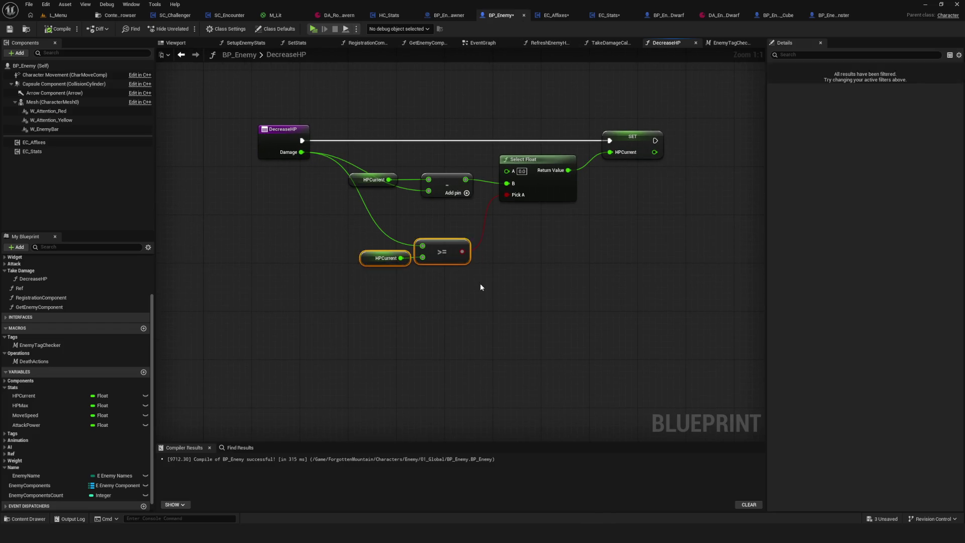
pyautogui.click(374, 292)
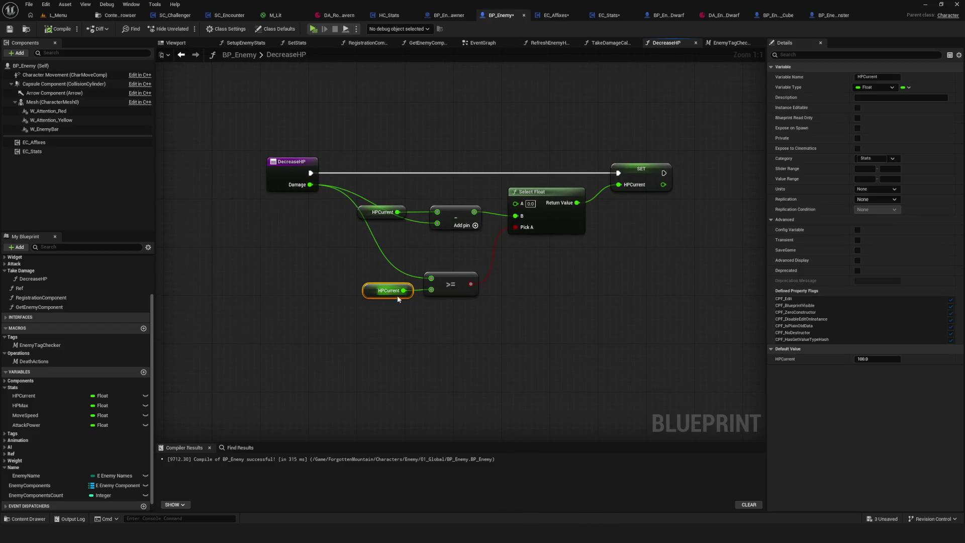
pyautogui.moveTo(367, 269); pyautogui.dragTo(544, 337)
pyautogui.moveTo(476, 294); pyautogui.dragTo(484, 322)
pyautogui.click(646, 343)
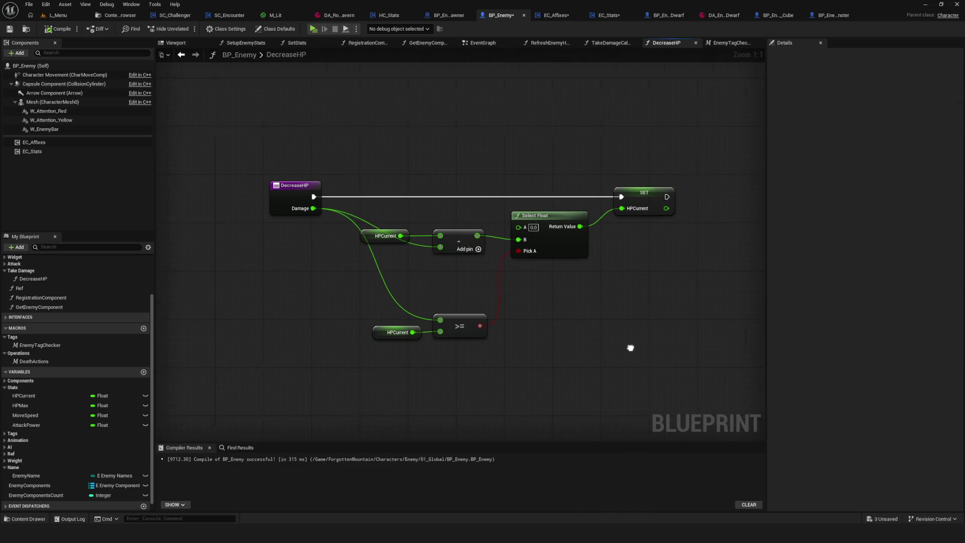
pyautogui.moveTo(302, 276)
pyautogui.mouseDown()
pyautogui.moveTo(534, 388)
pyautogui.moveTo(527, 385)
pyautogui.mouseUp()
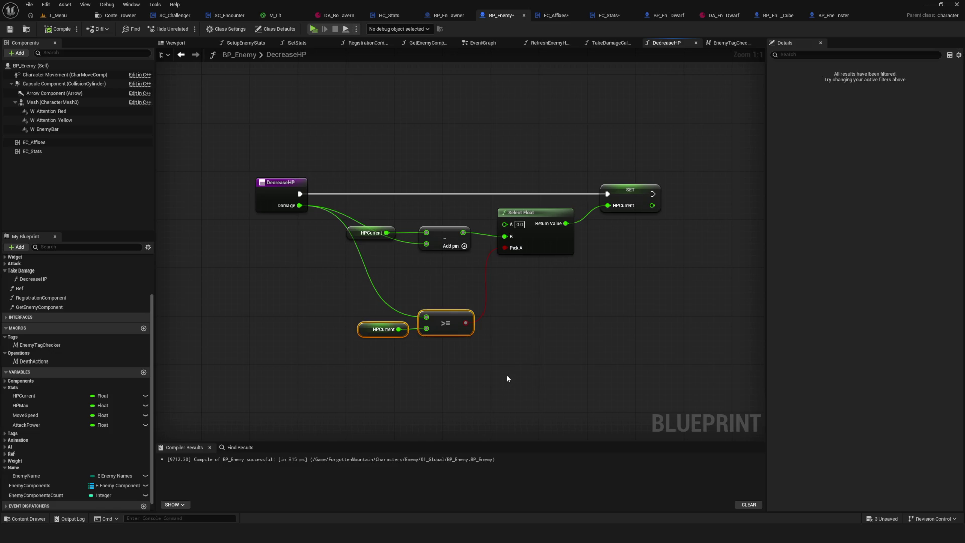
pyautogui.moveTo(347, 304)
pyautogui.mouseDown()
pyautogui.moveTo(488, 366)
pyautogui.moveTo(467, 347)
pyautogui.mouseUp()
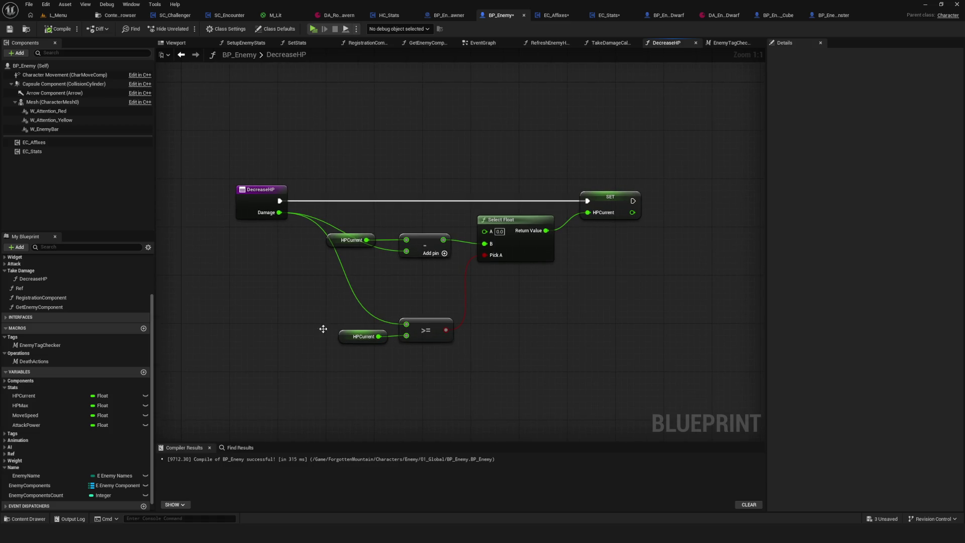
pyautogui.moveTo(318, 293)
pyautogui.mouseDown()
pyautogui.moveTo(476, 343)
pyautogui.moveTo(428, 297)
pyautogui.moveTo(431, 309)
pyautogui.mouseUp()
pyautogui.moveTo(547, 323)
pyautogui.mouseDown()
pyautogui.moveTo(563, 328)
pyautogui.moveTo(558, 317)
pyautogui.mouseUp()
pyautogui.moveTo(582, 149); pyautogui.dragTo(641, 292)
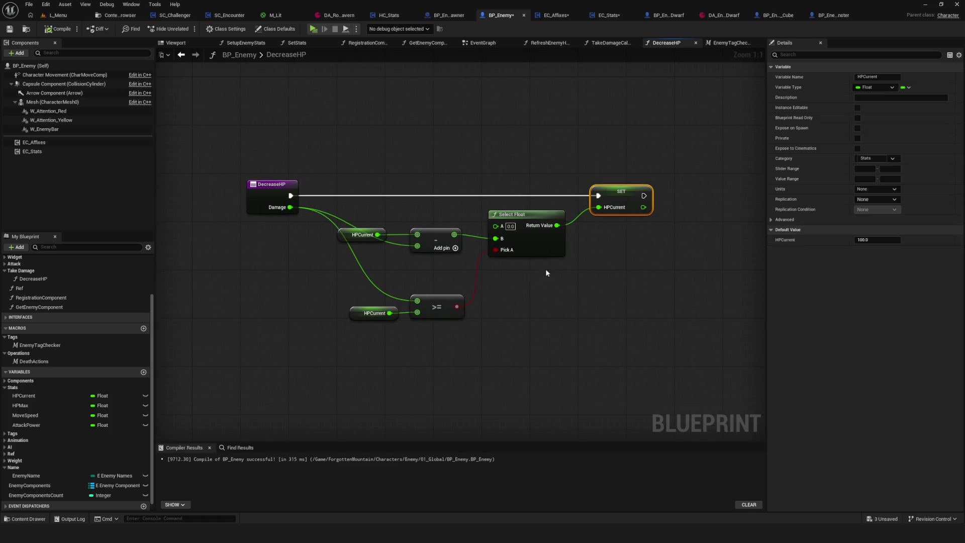
pyautogui.moveTo(507, 295); pyautogui.dragTo(518, 311)
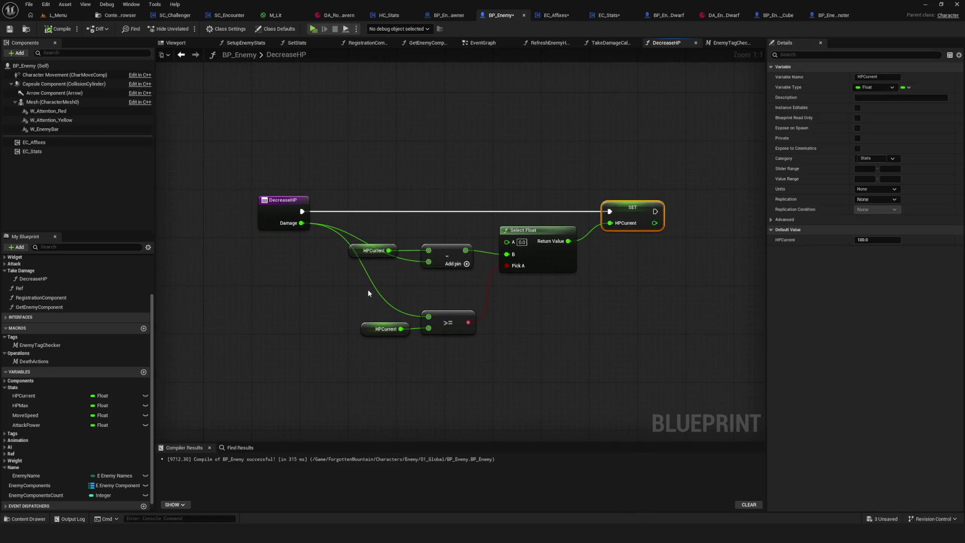
# Inspect the SET node and HPCurrent getters, then view BP_Enemy's TakeDamage chain in the EventGraph
pyautogui.moveTo(351, 213); pyautogui.dragTo(447, 283)
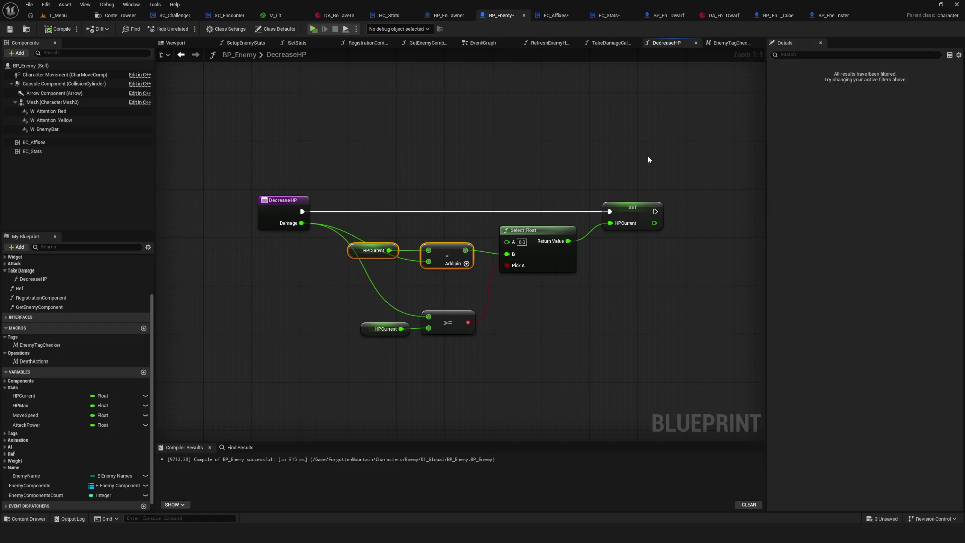
pyautogui.moveTo(448, 301); pyautogui.dragTo(358, 340)
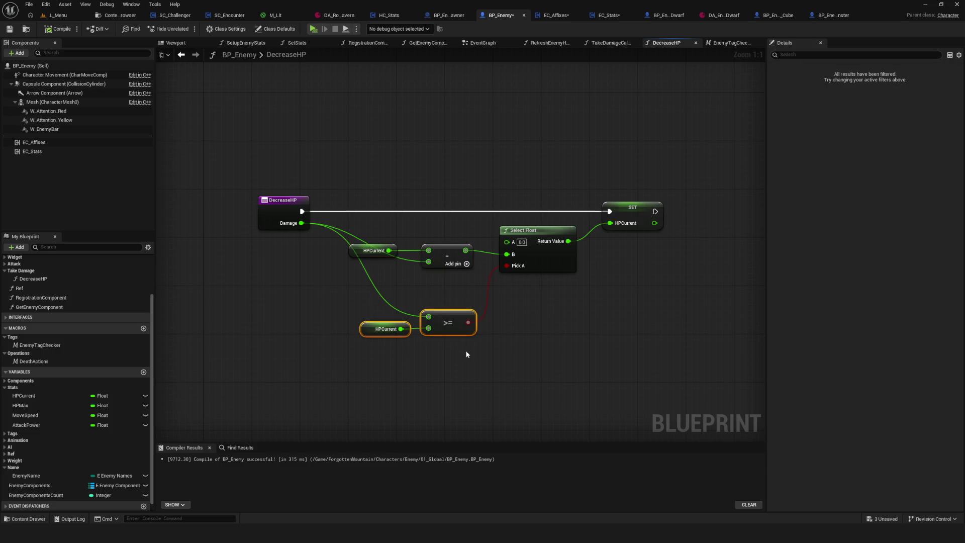
pyautogui.click(499, 363)
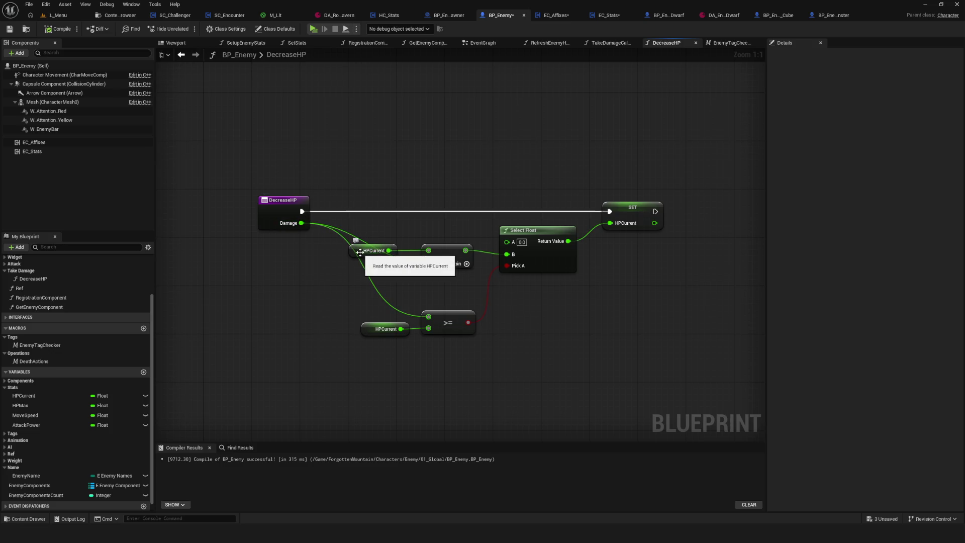
pyautogui.moveTo(628, 182); pyautogui.dragTo(646, 295)
pyautogui.click(327, 234)
pyautogui.click(374, 250)
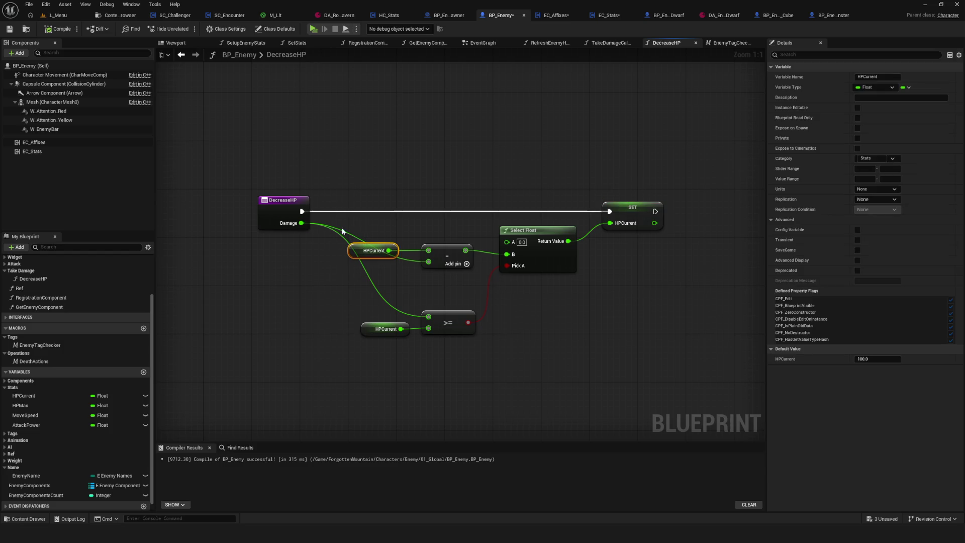
pyautogui.moveTo(594, 230); pyautogui.dragTo(532, 218)
pyautogui.moveTo(287, 147)
pyautogui.mouseDown()
pyautogui.moveTo(269, 161)
pyautogui.moveTo(383, 213)
pyautogui.mouseUp()
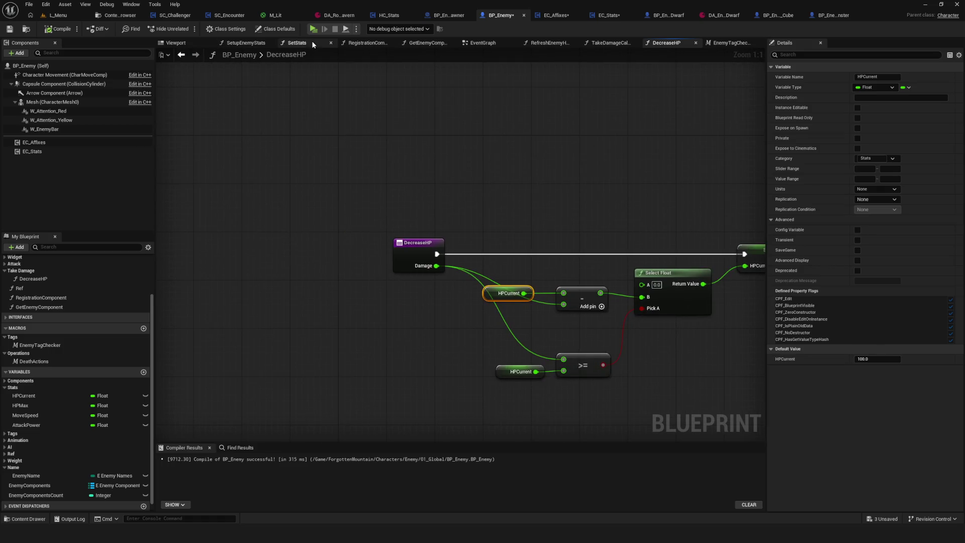
pyautogui.moveTo(663, 187); pyautogui.dragTo(564, 177)
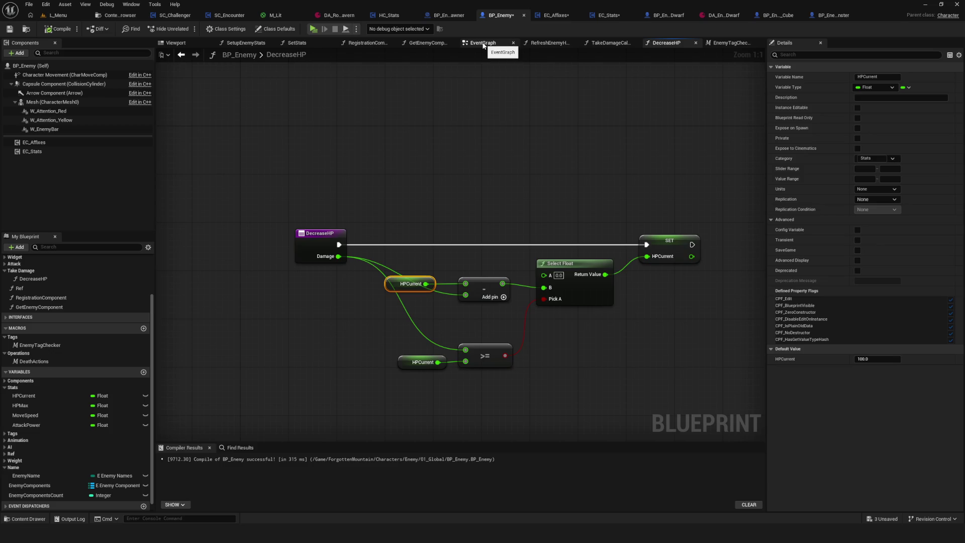
pyautogui.click(483, 44)
pyautogui.scroll(-4, 429, 233)
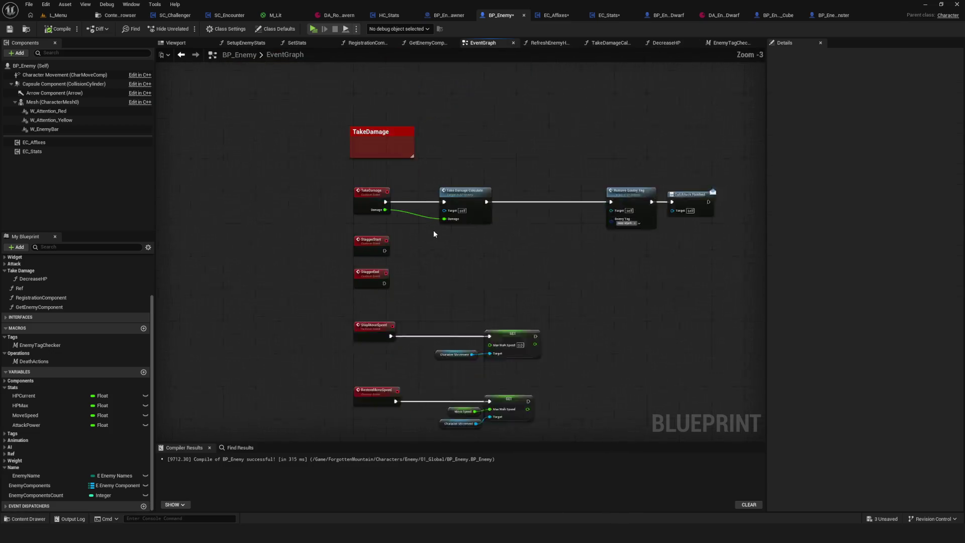
# Review EC_Stats's DecreaseHP graph and the Decrease HP call in its TakeDamage chain
pyautogui.scroll(5, 453, 211)
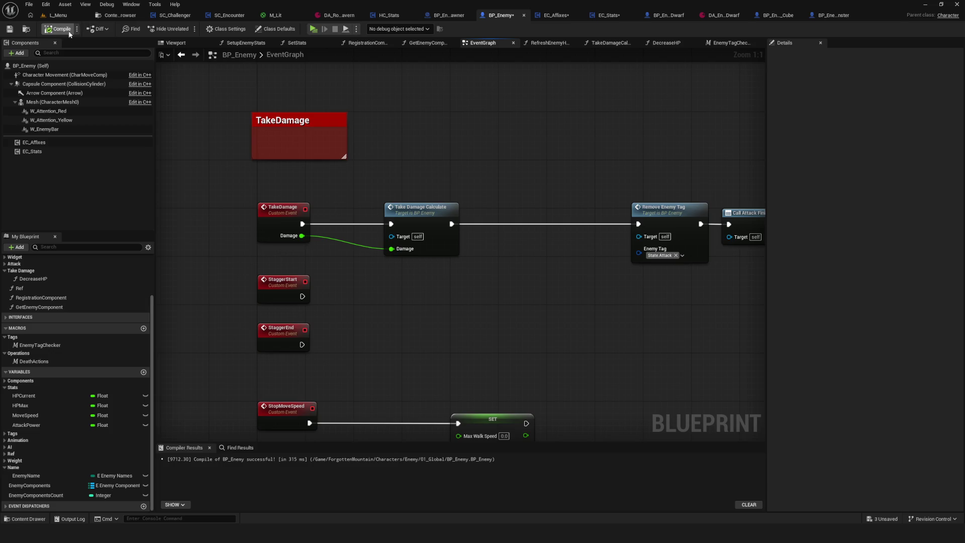
pyautogui.click(609, 16)
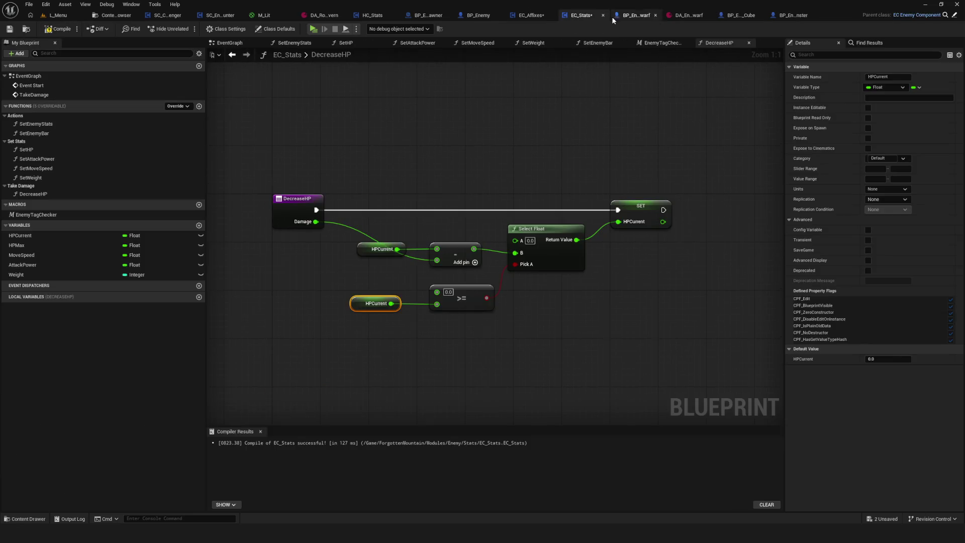
pyautogui.moveTo(523, 130); pyautogui.dragTo(562, 116)
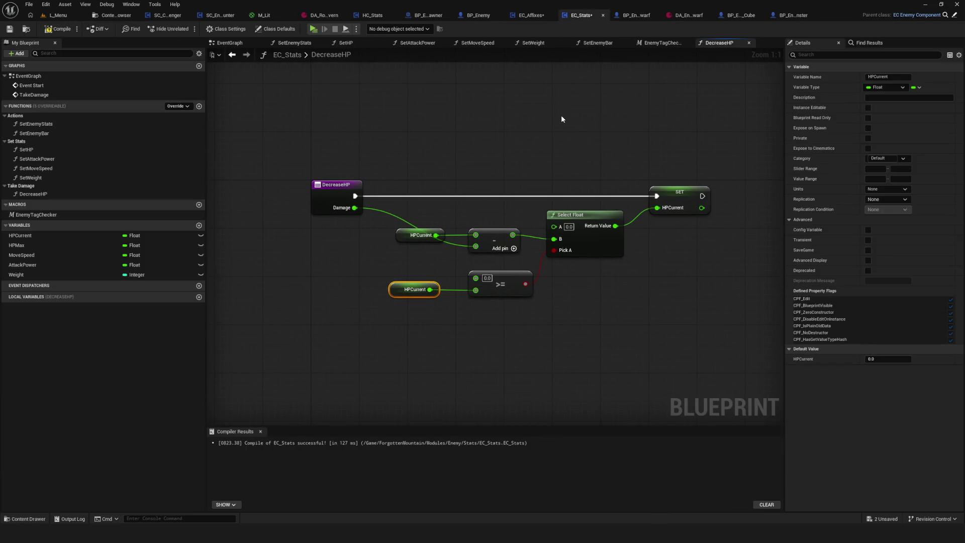
pyautogui.moveTo(368, 147)
pyautogui.mouseDown()
pyautogui.moveTo(381, 179)
pyautogui.moveTo(302, 117)
pyautogui.mouseUp()
pyautogui.click(234, 59)
pyautogui.moveTo(447, 157); pyautogui.dragTo(501, 201)
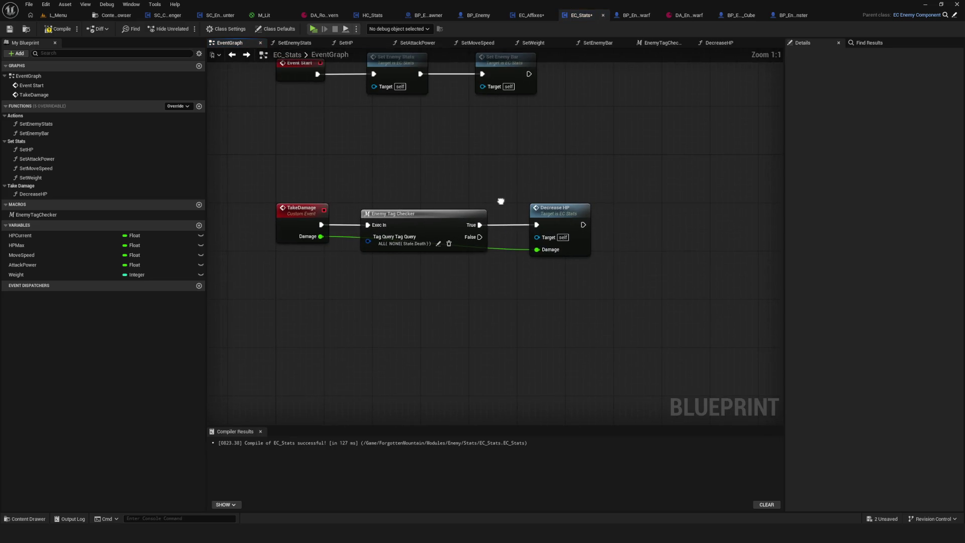
pyautogui.click(550, 220)
pyautogui.scroll(-11, 497, 269)
pyautogui.scroll(11, 483, 276)
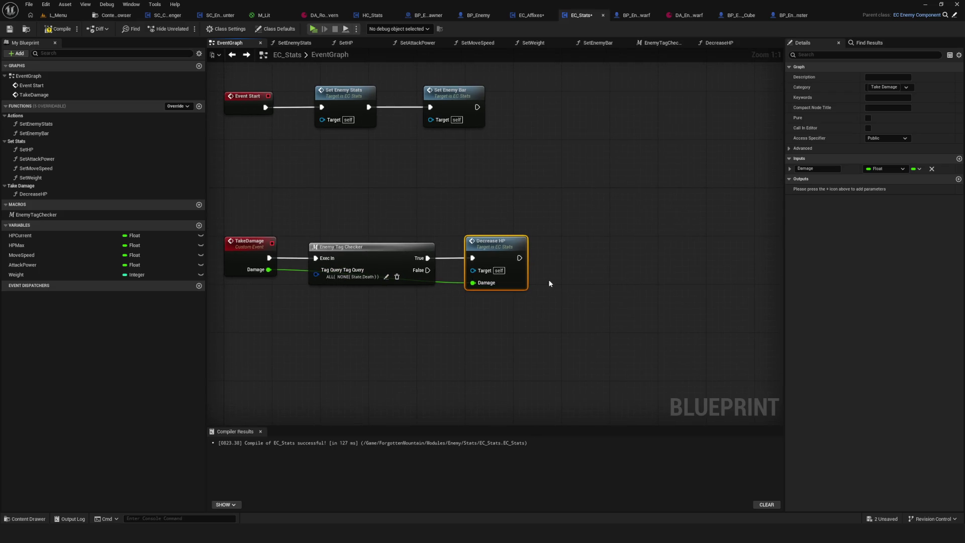
# Open BP_Enemy's TakeDamageCalculate function from its event graph
pyautogui.click(478, 15)
pyautogui.moveTo(526, 282)
pyautogui.mouseDown()
pyautogui.moveTo(437, 162)
pyautogui.moveTo(461, 222)
pyautogui.mouseUp()
pyautogui.doubleClick(352, 132)
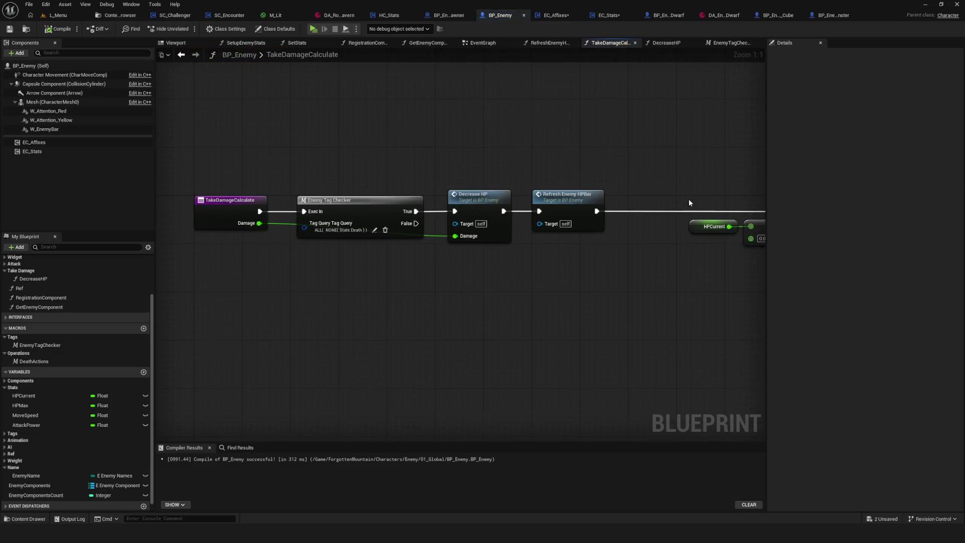
# Select the Refresh Enemy HPBar node in BP_Enemy's damage chain
pyautogui.moveTo(634, 233); pyautogui.dragTo(493, 207)
pyautogui.moveTo(428, 113); pyautogui.dragTo(478, 303)
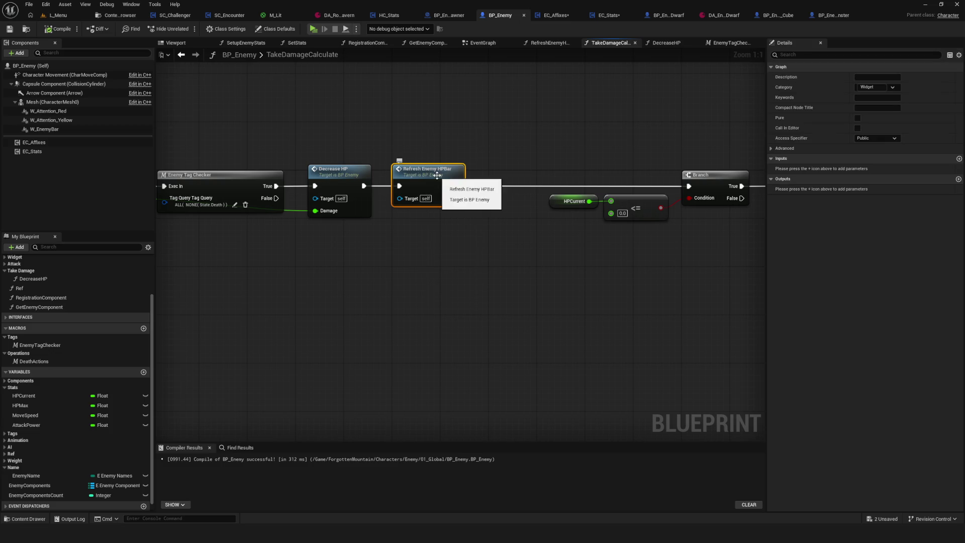
pyautogui.moveTo(437, 175)
pyautogui.mouseDown()
pyautogui.moveTo(455, 215)
pyautogui.moveTo(468, 220)
pyautogui.mouseUp()
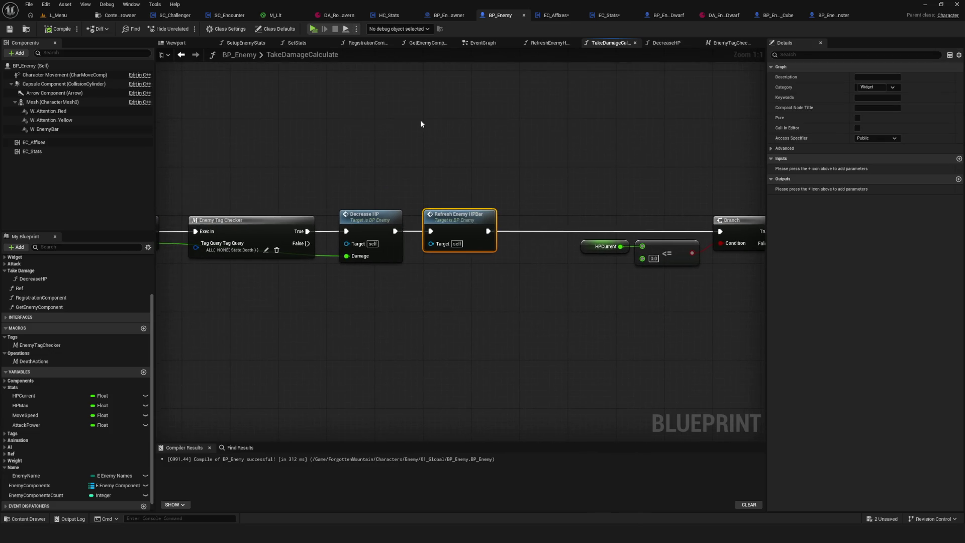
# Inspect the SetEnemyBar function graph in the EC_Stats blueprint
pyautogui.click(610, 15)
pyautogui.moveTo(457, 210)
pyautogui.mouseDown()
pyautogui.moveTo(467, 208)
pyautogui.moveTo(446, 179)
pyautogui.mouseUp()
pyautogui.doubleClick(480, 125)
pyautogui.moveTo(557, 126); pyautogui.dragTo(467, 133)
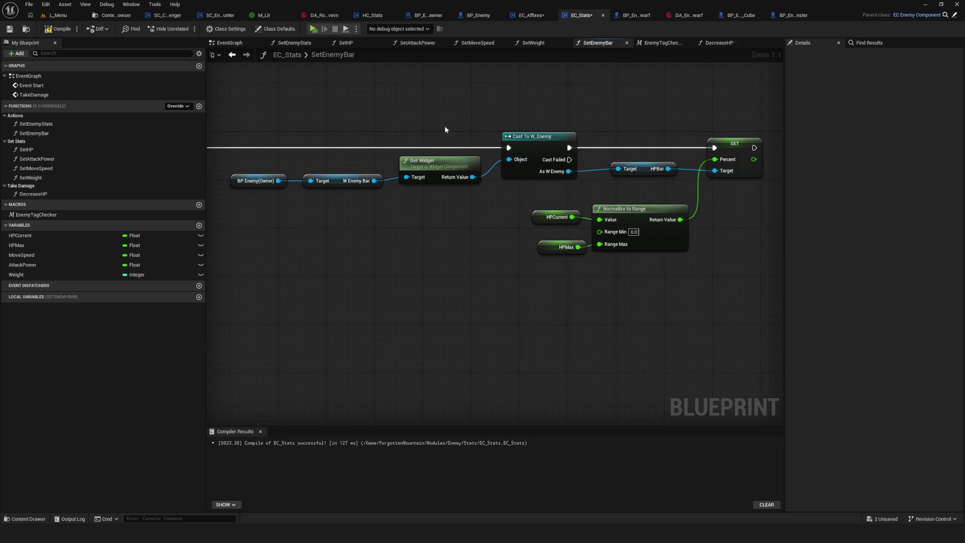
pyautogui.click(231, 54)
pyautogui.moveTo(563, 184); pyautogui.dragTo(463, 185)
pyautogui.click(598, 43)
pyautogui.scroll(-8, 498, 211)
pyautogui.scroll(5, 495, 234)
pyautogui.click(231, 55)
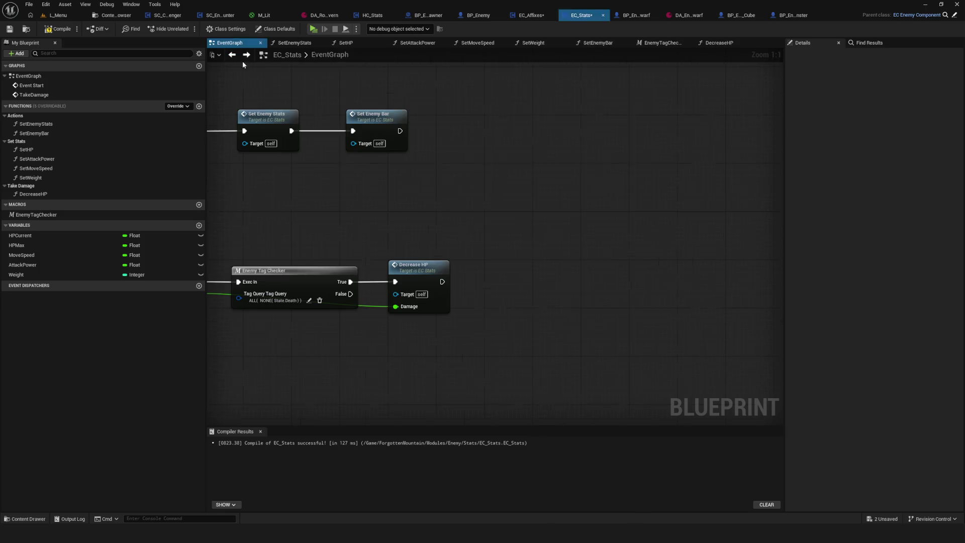
# Paste Set Enemy Bar after Decrease HP, wire it, then compile and save EC_Stats
pyautogui.hotkey('ctrl', 'v')
pyautogui.moveTo(442, 281)
pyautogui.mouseDown()
pyautogui.moveTo(504, 269)
pyautogui.moveTo(520, 276)
pyautogui.mouseUp()
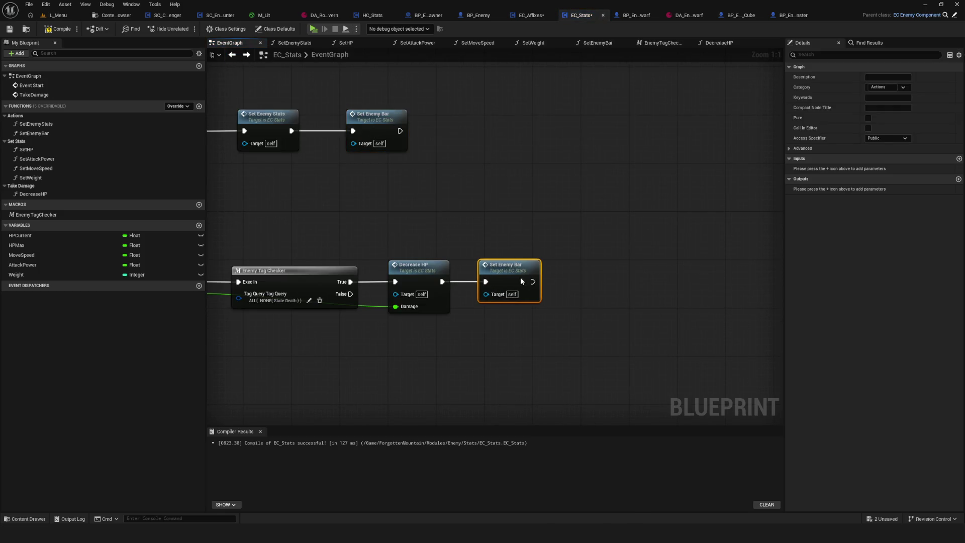
pyautogui.click(55, 32)
pyautogui.click(9, 29)
pyautogui.moveTo(345, 216)
pyautogui.mouseDown()
pyautogui.moveTo(532, 222)
pyautogui.moveTo(470, 214)
pyautogui.mouseUp()
pyautogui.moveTo(586, 162); pyautogui.dragTo(549, 155)
pyautogui.click(494, 16)
# Check the Death event's definition from BP_Enemy's TakeDamageCalculate chain
pyautogui.moveTo(593, 206)
pyautogui.mouseDown()
pyautogui.moveTo(250, 206)
pyautogui.moveTo(243, 242)
pyautogui.moveTo(307, 288)
pyautogui.moveTo(383, 305)
pyautogui.moveTo(744, 300)
pyautogui.mouseUp()
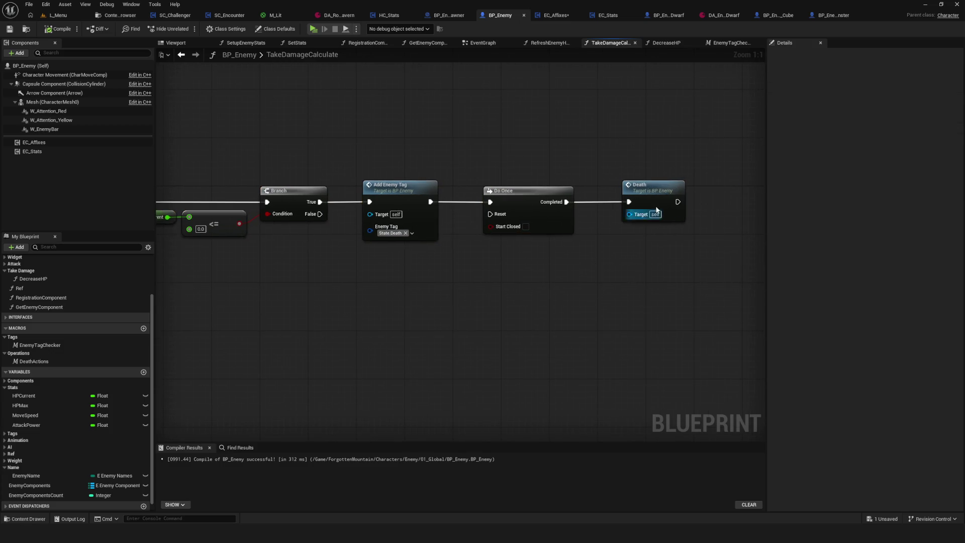
pyautogui.doubleClick(640, 217)
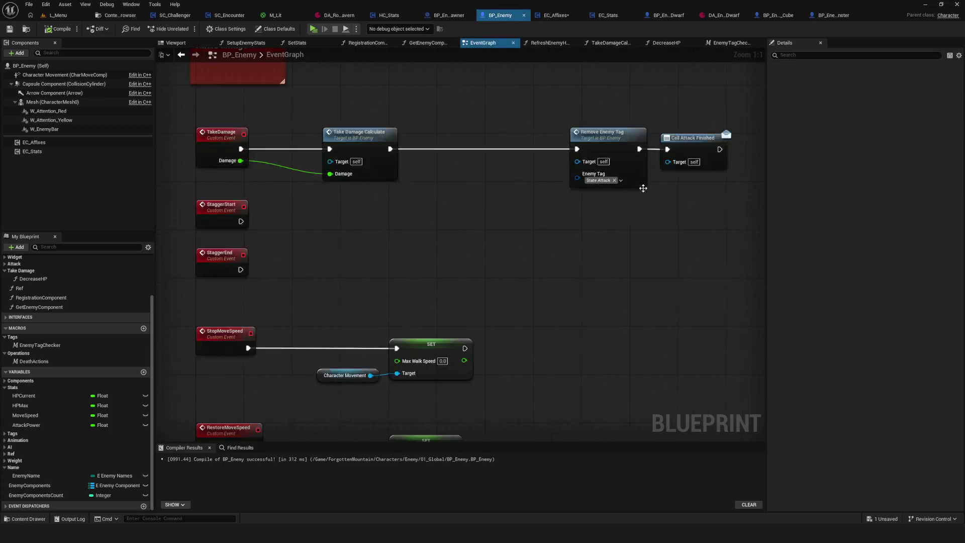
pyautogui.click(182, 59)
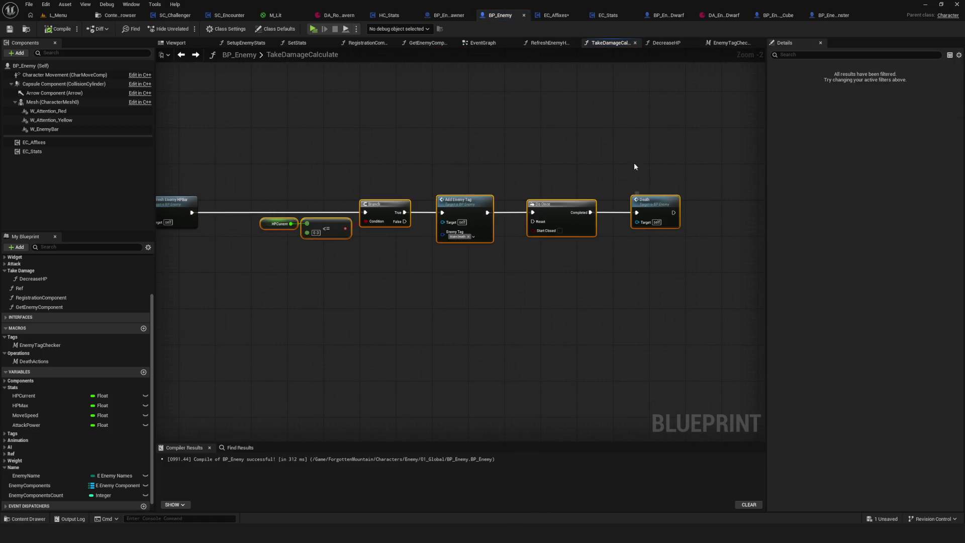
# Copy BP_Enemy's Branch-to-Death nodes into EC_Stats' event graph, keeping the originals
pyautogui.moveTo(274, 148)
pyautogui.mouseDown()
pyautogui.moveTo(740, 303)
pyautogui.moveTo(740, 280)
pyautogui.mouseUp()
pyautogui.press('Delete')
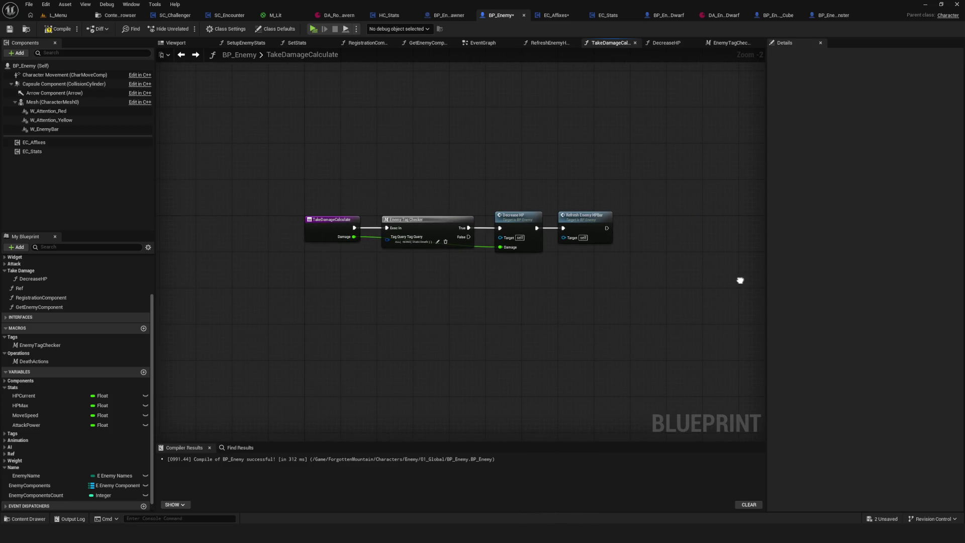
pyautogui.hotkey('ctrl', 'z')
pyautogui.scroll(-3, 346, 155)
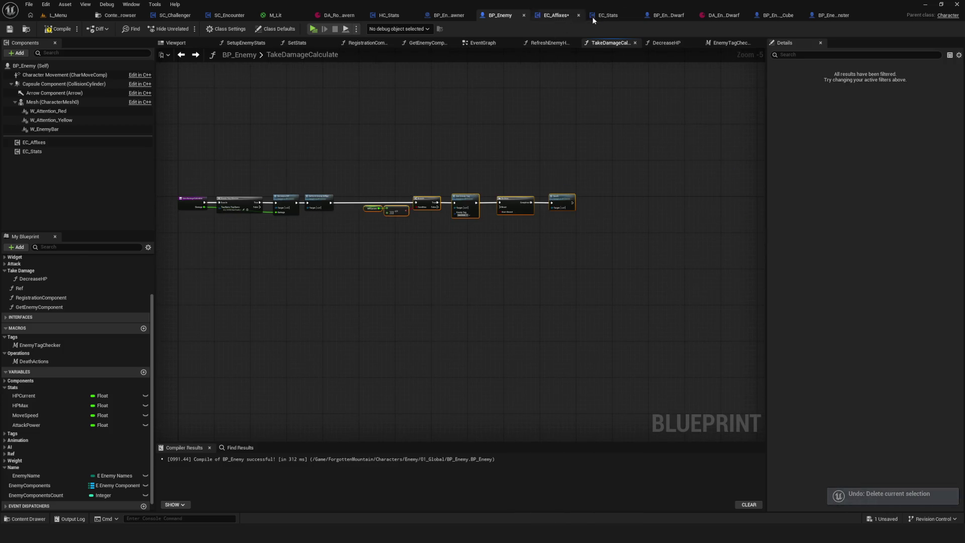
pyautogui.click(589, 16)
pyautogui.hotkey('ctrl', 'v')
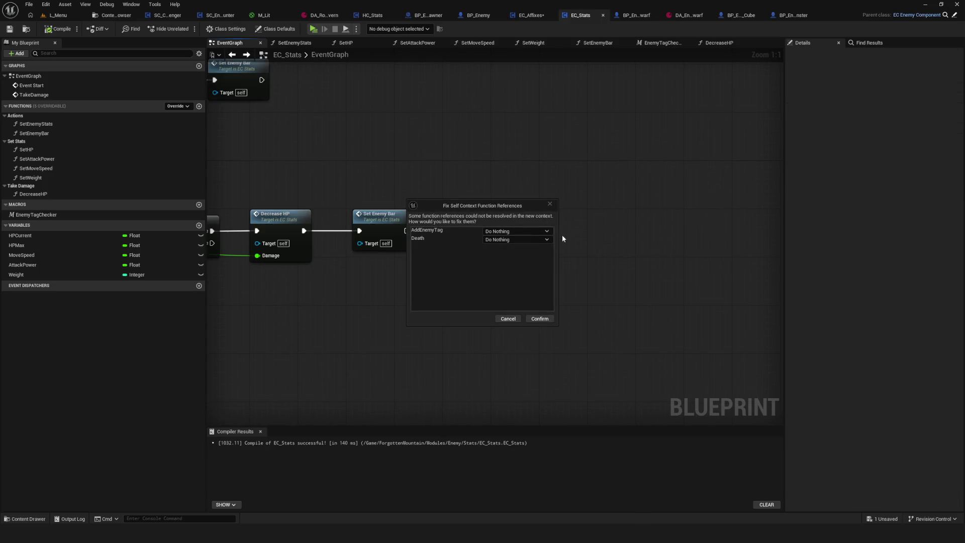
# Keep the AddEnemyTag and Death references unchanged and wire Set Enemy Bar into the pasted Branch
pyautogui.click(540, 319)
pyautogui.moveTo(510, 220); pyautogui.dragTo(640, 219)
pyautogui.moveTo(347, 219)
pyautogui.mouseDown()
pyautogui.moveTo(541, 220)
pyautogui.moveTo(407, 223)
pyautogui.moveTo(513, 271)
pyautogui.mouseUp()
pyautogui.scroll(-1, 499, 270)
# Add a Get Owner reference cast as BP Enemy to the graph
pyautogui.rightClick(514, 271)
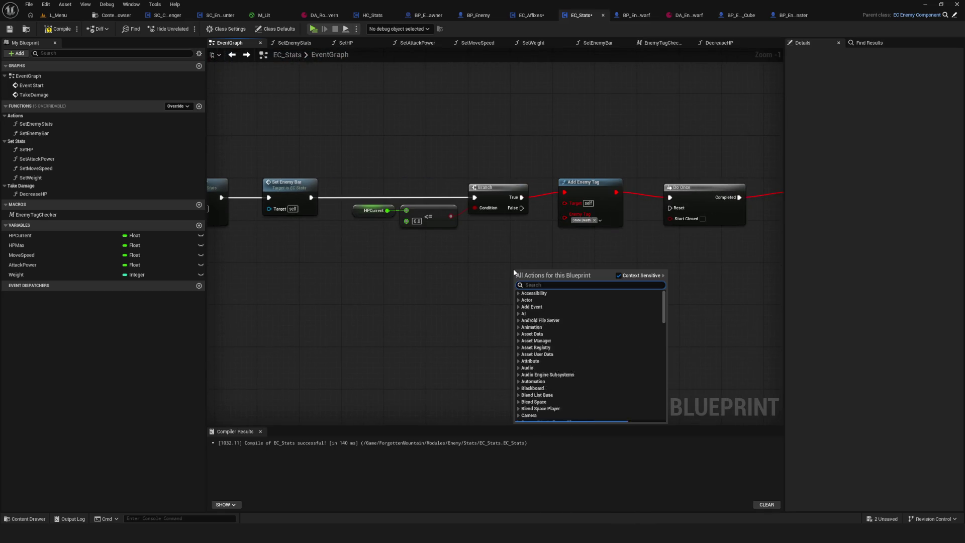
pyautogui.write('owen')
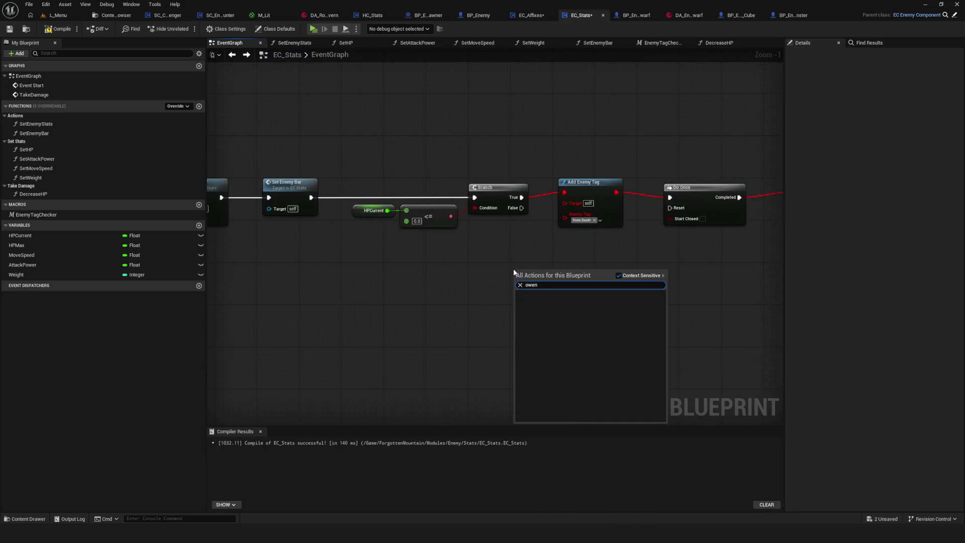
pyautogui.write('er')
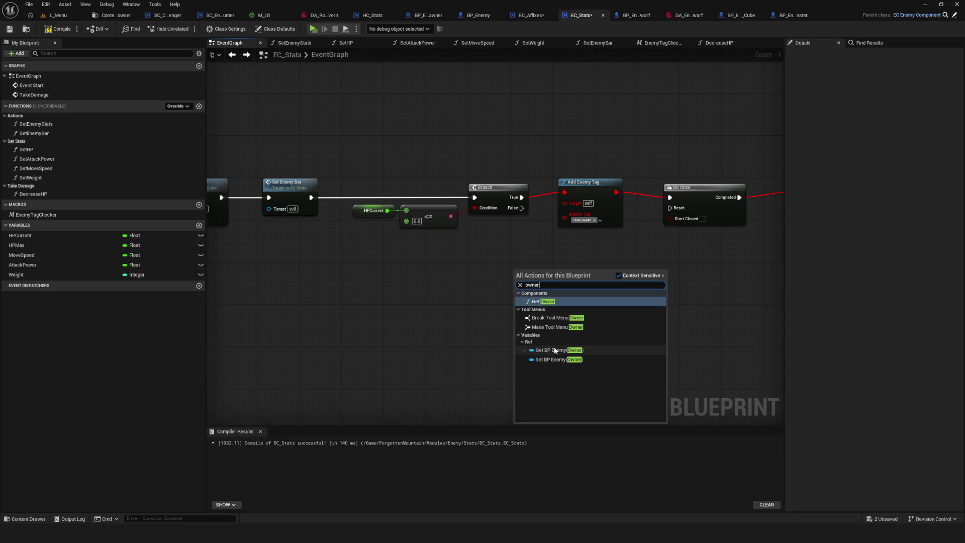
pyautogui.click(554, 346)
pyautogui.moveTo(552, 270); pyautogui.dragTo(564, 190)
pyautogui.press('Escape')
pyautogui.moveTo(551, 269); pyautogui.dragTo(568, 192)
# Create a new Add Enemy Tag node on the owner with tag State.Death
pyautogui.moveTo(552, 269)
pyautogui.mouseDown()
pyautogui.moveTo(557, 336)
pyautogui.moveTo(608, 258)
pyautogui.mouseUp()
pyautogui.write('add')
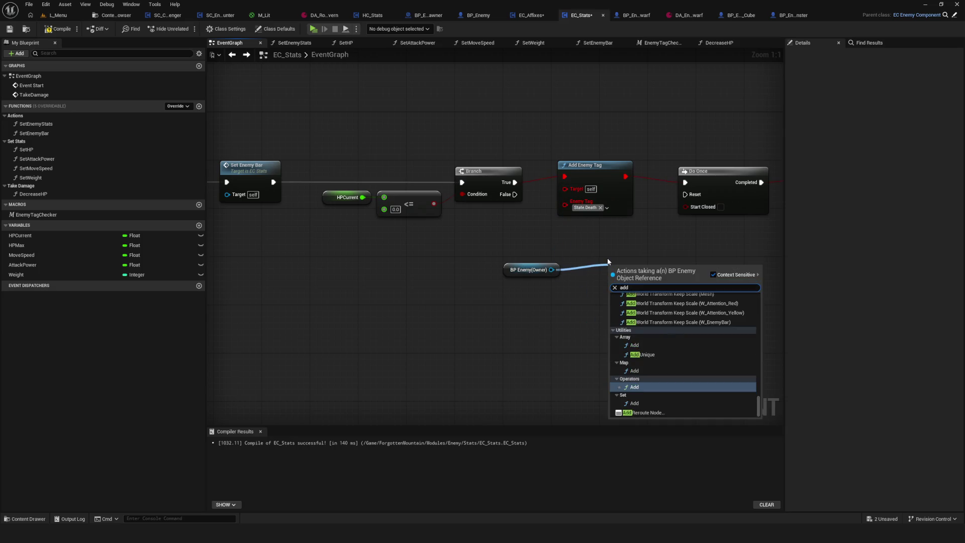
pyautogui.write(' Enemy')
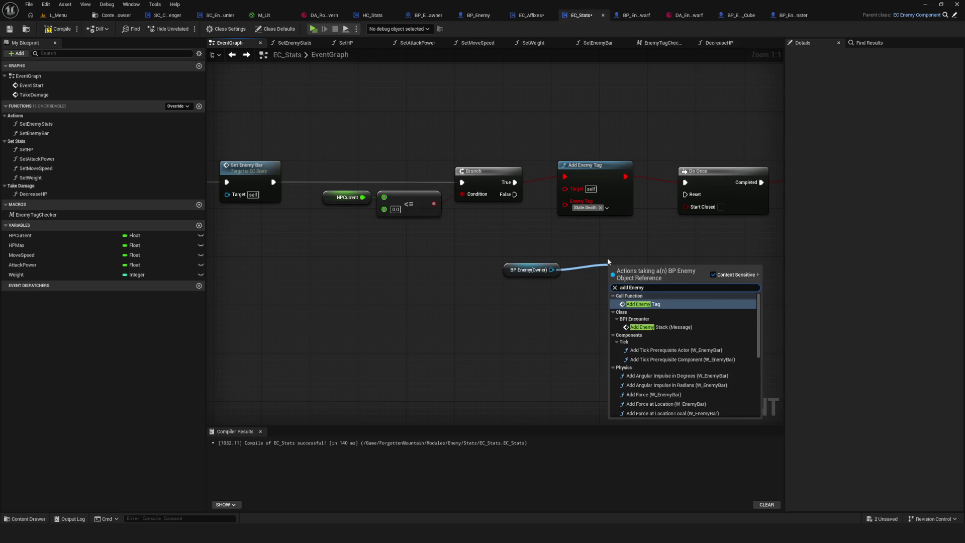
pyautogui.click(632, 304)
pyautogui.moveTo(644, 266); pyautogui.dragTo(621, 251)
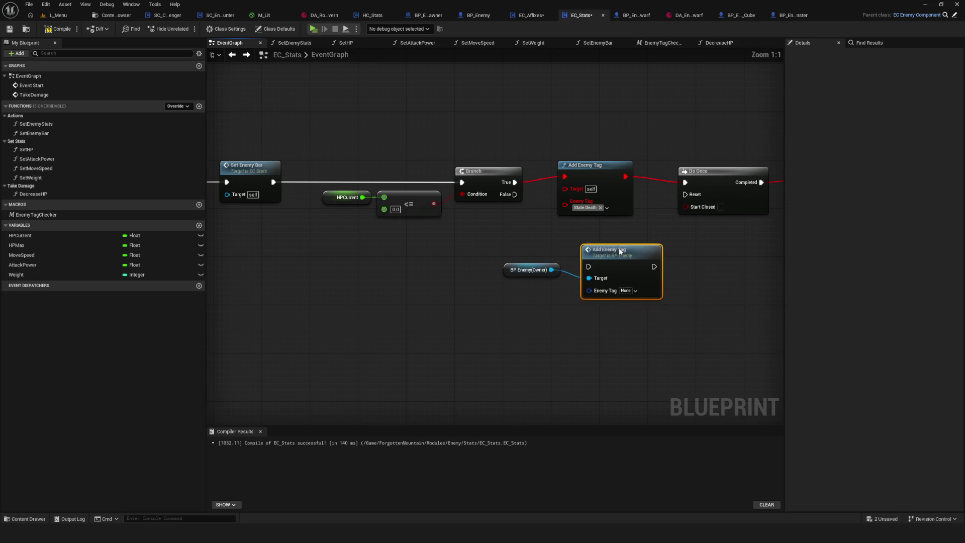
pyautogui.click(627, 290)
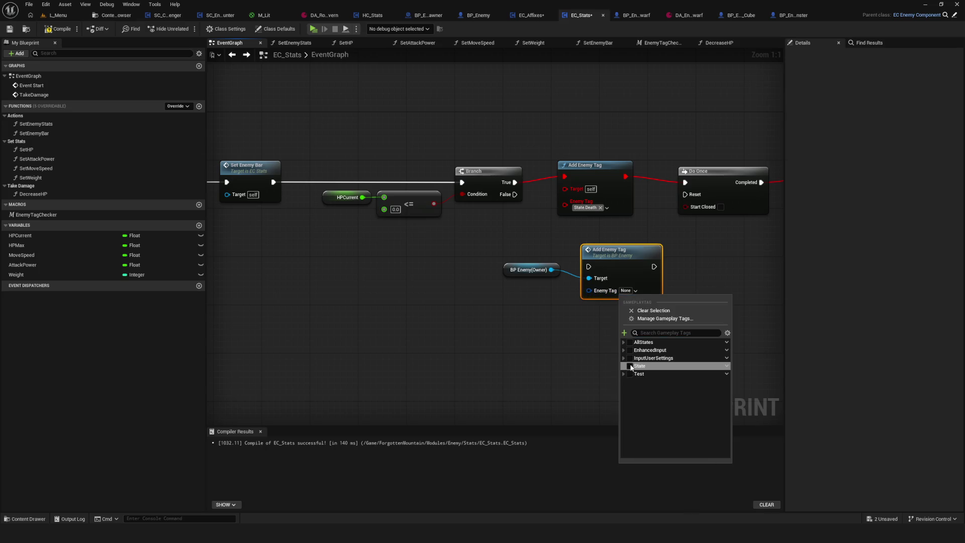
pyautogui.click(624, 366)
pyautogui.click(670, 406)
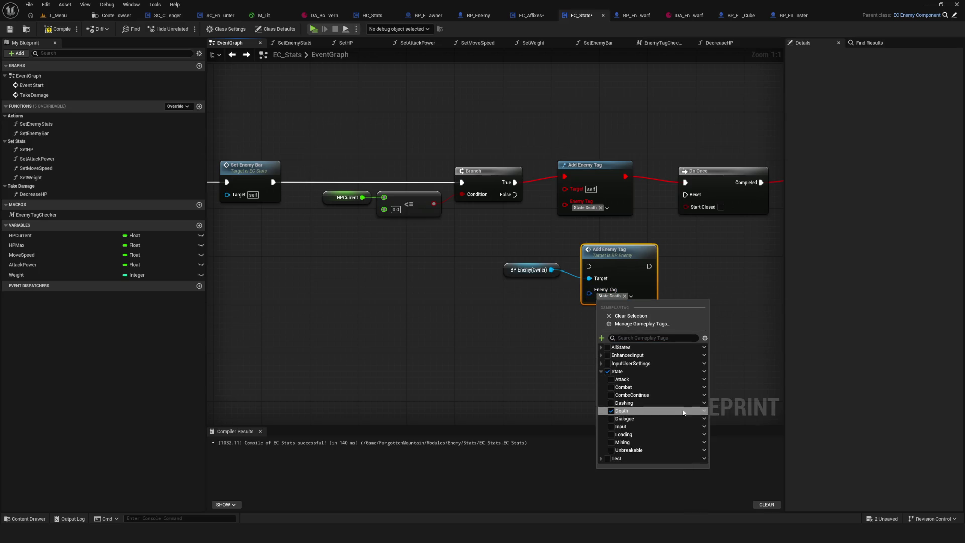
pyautogui.click(505, 349)
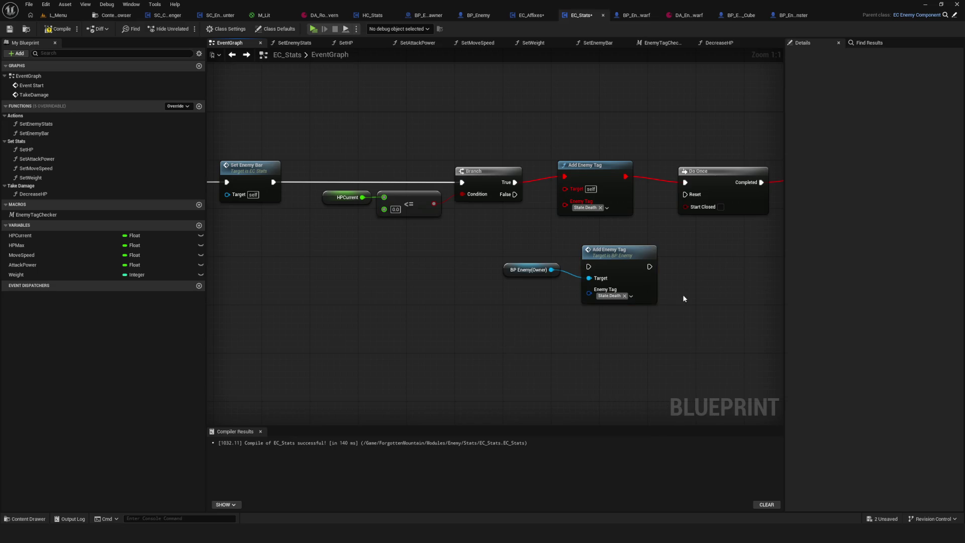
# Replace the broken tag node with the new one, wired from Branch True into Do Once
pyautogui.moveTo(681, 301); pyautogui.dragTo(582, 304)
pyautogui.click(487, 173)
pyautogui.press('Delete')
pyautogui.moveTo(524, 259); pyautogui.dragTo(496, 182)
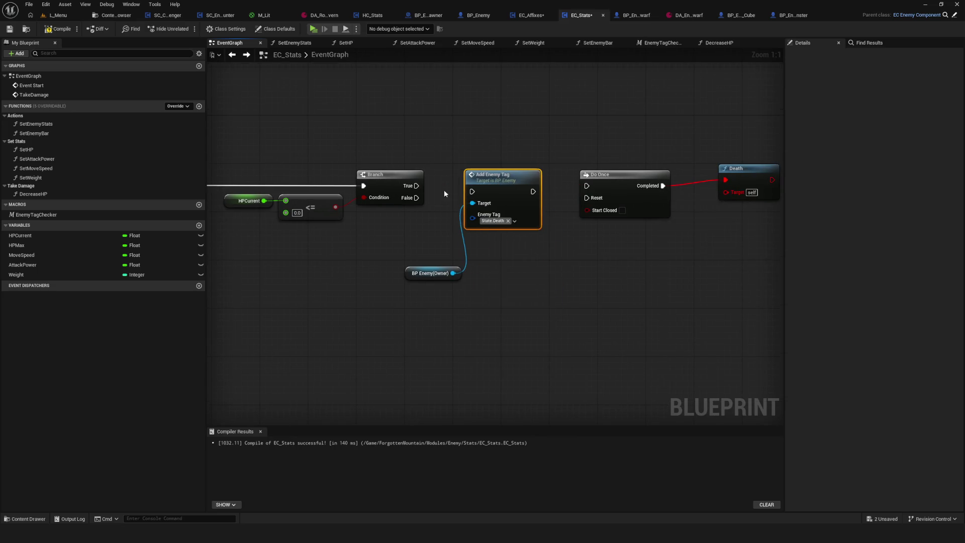
pyautogui.hotkey('ctrl', 'z')
pyautogui.hotkey('ctrl', 'z')
pyautogui.moveTo(478, 116)
pyautogui.mouseDown()
pyautogui.moveTo(505, 194)
pyautogui.moveTo(568, 225)
pyautogui.mouseUp()
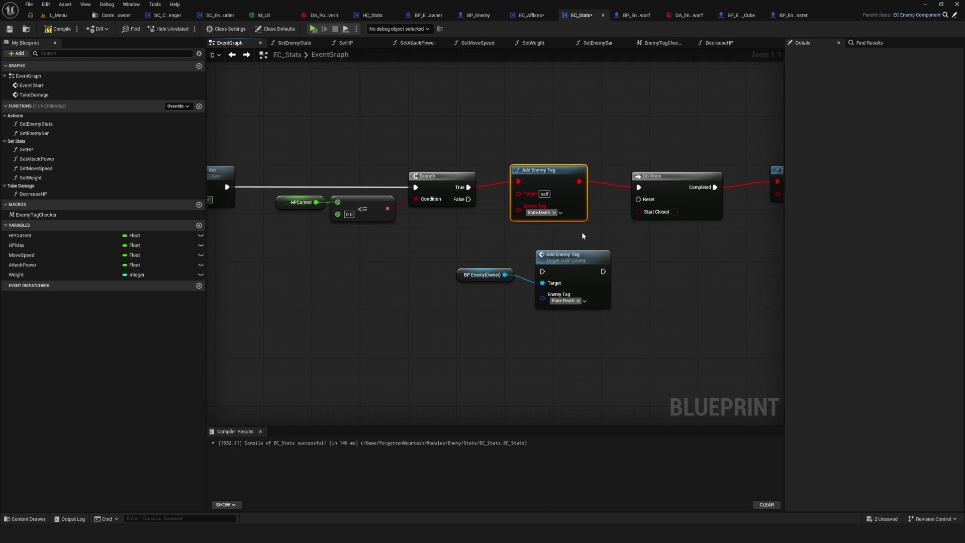
pyautogui.press('Delete')
pyautogui.moveTo(572, 262); pyautogui.dragTo(554, 172)
pyautogui.moveTo(469, 188); pyautogui.dragTo(525, 181)
pyautogui.moveTo(586, 181); pyautogui.dragTo(639, 187)
pyautogui.moveTo(724, 212)
pyautogui.mouseDown()
pyautogui.moveTo(452, 219)
pyautogui.moveTo(474, 240)
pyautogui.moveTo(658, 246)
pyautogui.mouseUp()
pyautogui.click(414, 283)
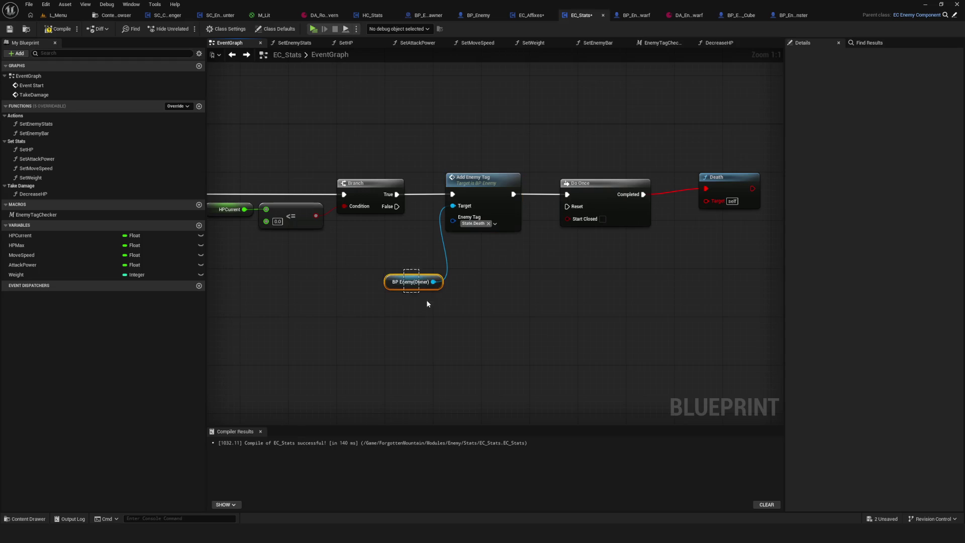
# Add a Death call on a copied BP Enemy owner reference, fed by Do Once Completed
pyautogui.hotkey('ctrl', 'c')
pyautogui.hotkey('ctrl', 'v')
pyautogui.moveTo(627, 313); pyautogui.dragTo(657, 278)
pyautogui.write('Deat')
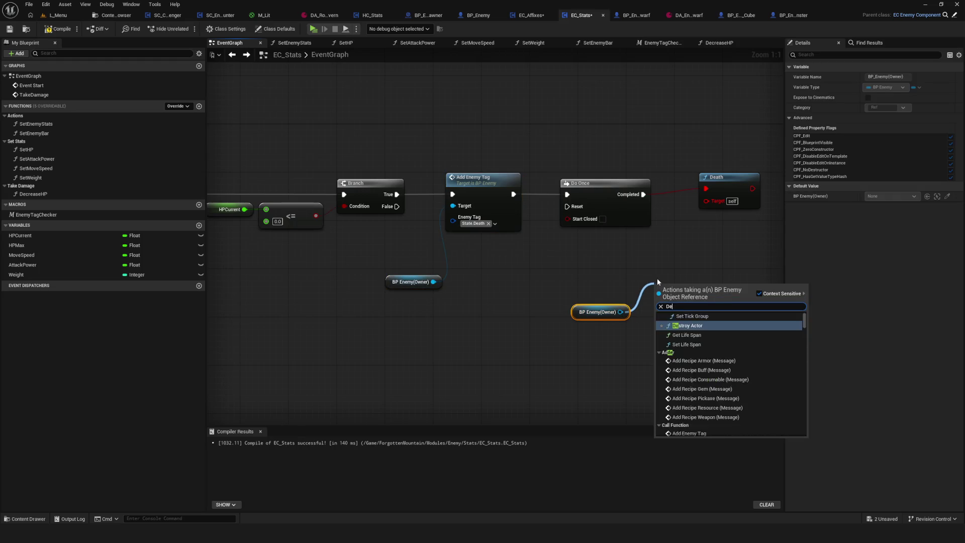
pyautogui.click(678, 323)
pyautogui.moveTo(645, 175); pyautogui.dragTo(710, 215)
pyautogui.moveTo(615, 307); pyautogui.dragTo(681, 191)
pyautogui.moveTo(592, 198); pyautogui.dragTo(673, 192)
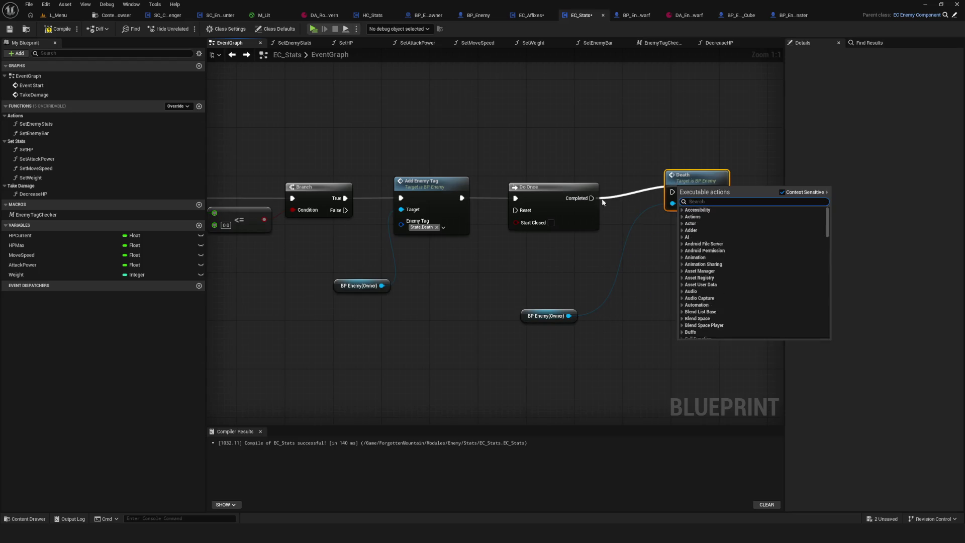
# Compare with BP_Enemy's Death and Do Once nodes, then tidy the BP Enemy(Owner) nodes
pyautogui.click(478, 15)
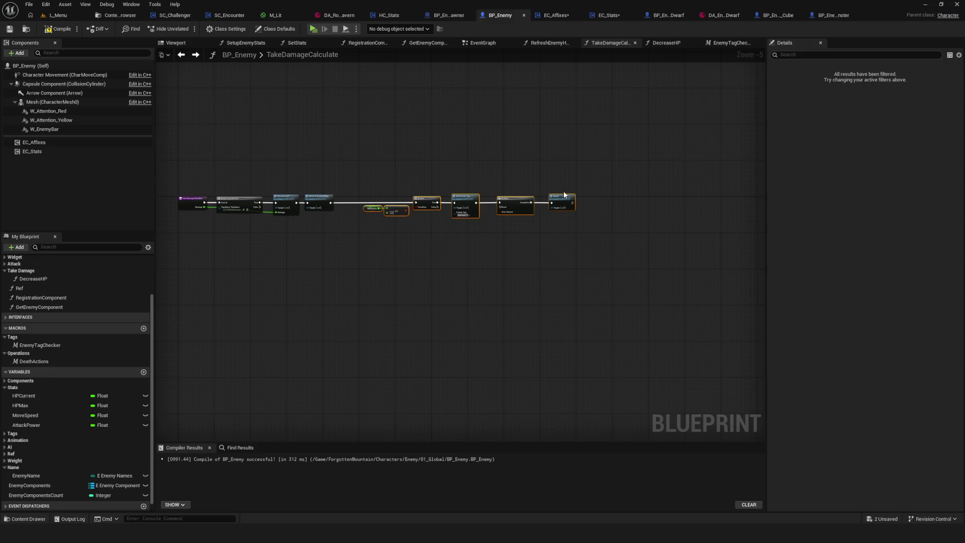
pyautogui.scroll(4, 602, 221)
pyautogui.moveTo(625, 124); pyautogui.dragTo(672, 253)
pyautogui.moveTo(508, 141)
pyautogui.mouseDown()
pyautogui.moveTo(548, 292)
pyautogui.moveTo(634, 246)
pyautogui.mouseUp()
pyautogui.click(601, 15)
pyautogui.scroll(3, 578, 281)
pyautogui.click(575, 287)
pyautogui.moveTo(382, 265); pyautogui.dragTo(372, 233)
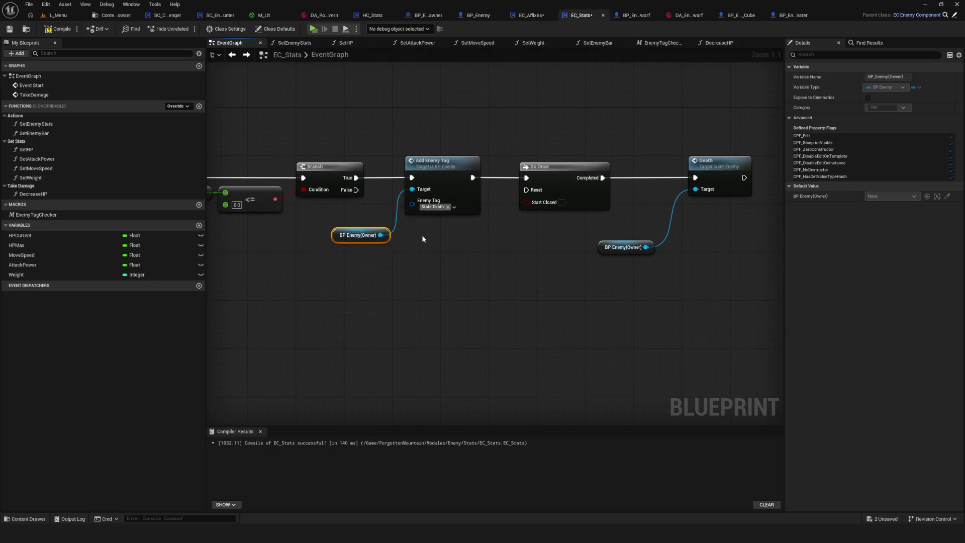
pyautogui.scroll(-7, 562, 221)
# Save and compile EC_Stats with the full death chain framed
pyautogui.hotkey('ctrl', 's')
pyautogui.scroll(5, 562, 221)
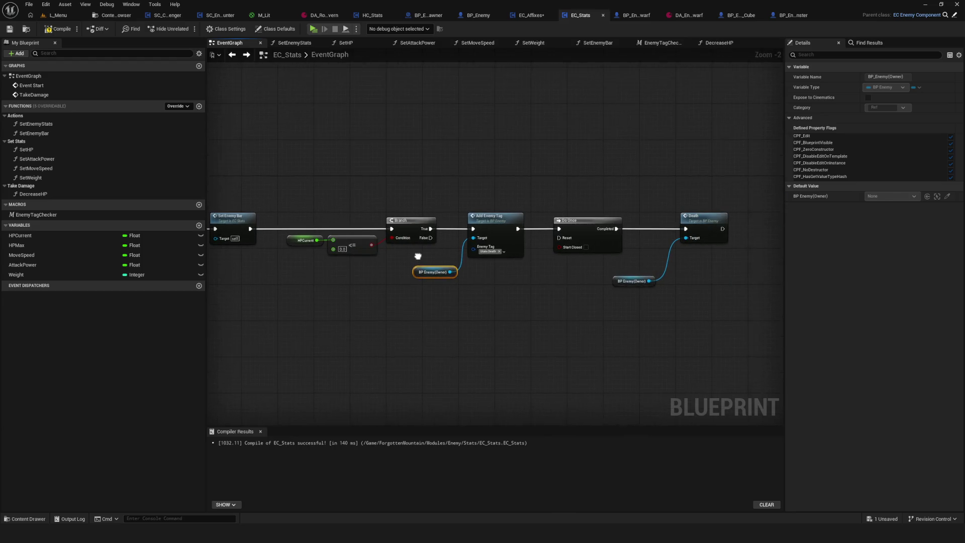
pyautogui.scroll(2, 435, 266)
pyautogui.click(545, 215)
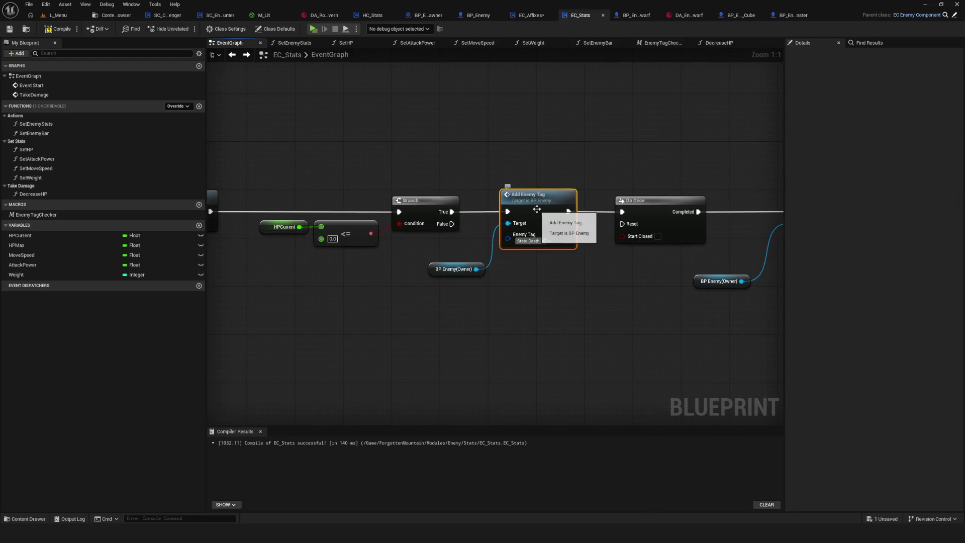
pyautogui.moveTo(582, 222); pyautogui.dragTo(458, 210)
pyautogui.click(58, 28)
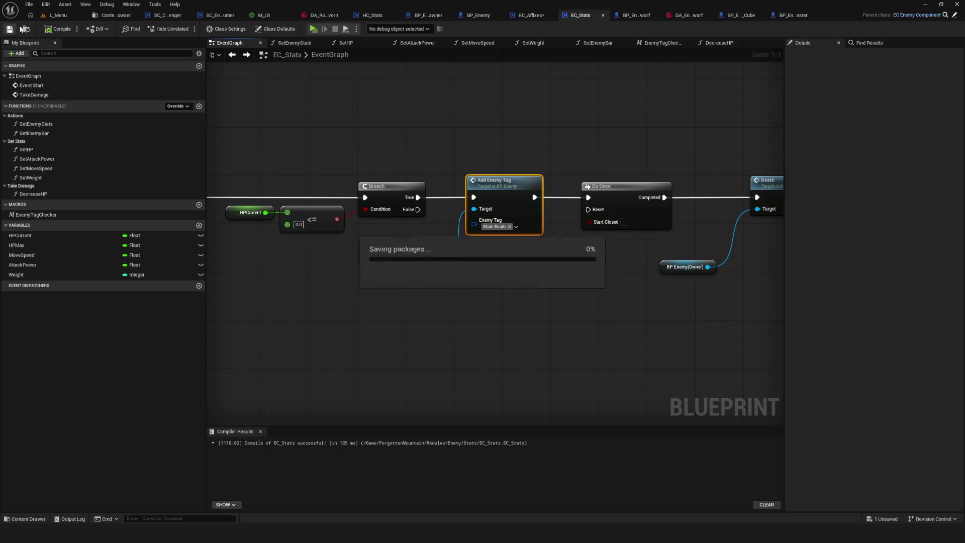
pyautogui.click(45, 4)
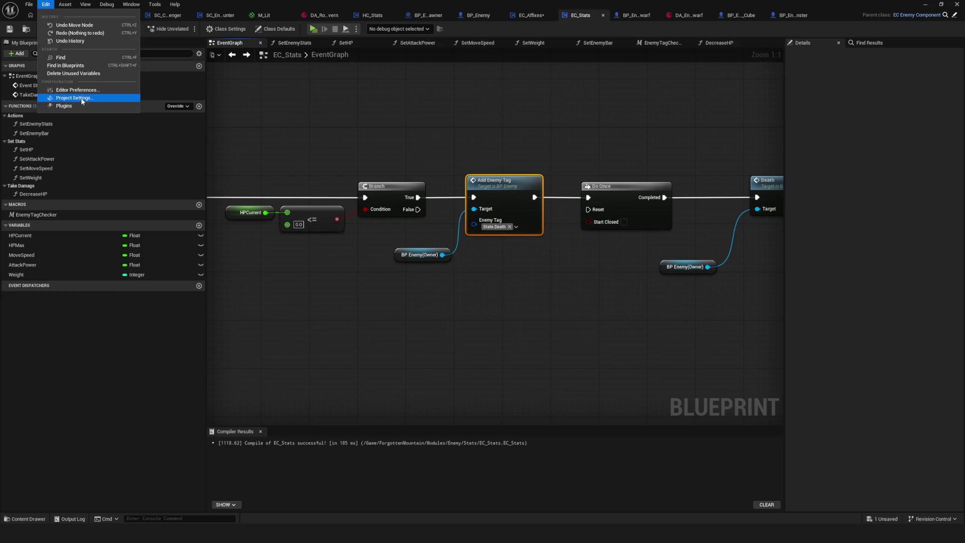
# Open Project Settings > GameplayTags, launch Manage Gameplay Tags, and expand AllStates and State
pyautogui.click(65, 98)
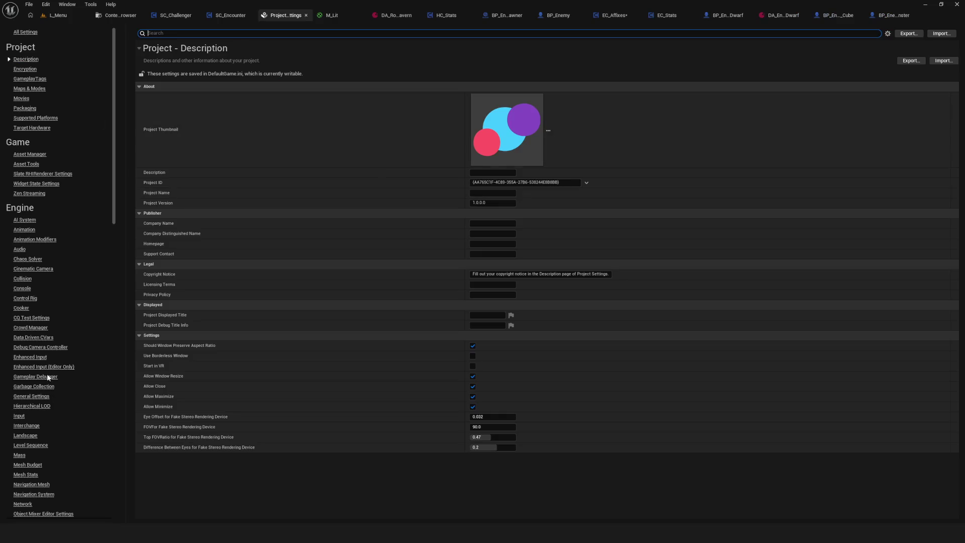
pyautogui.click(30, 79)
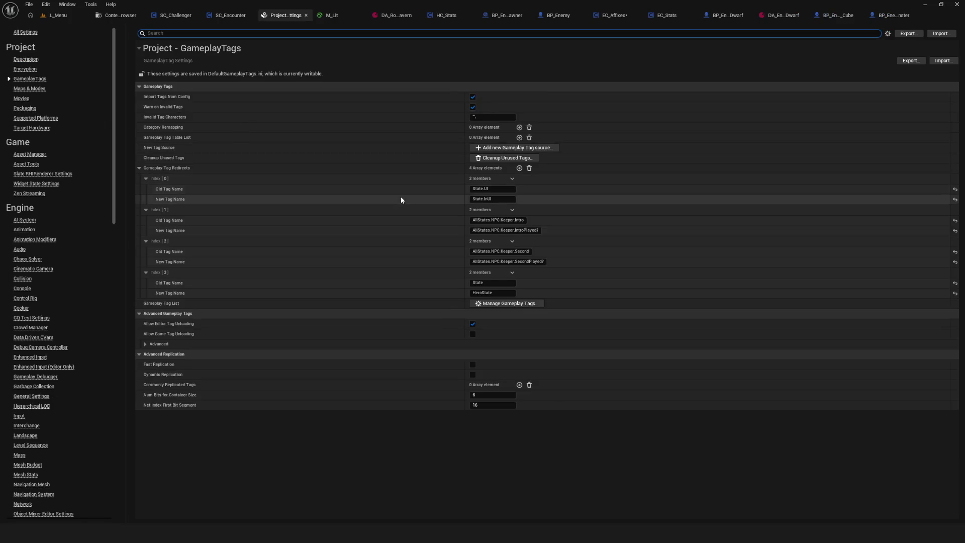
pyautogui.click(512, 304)
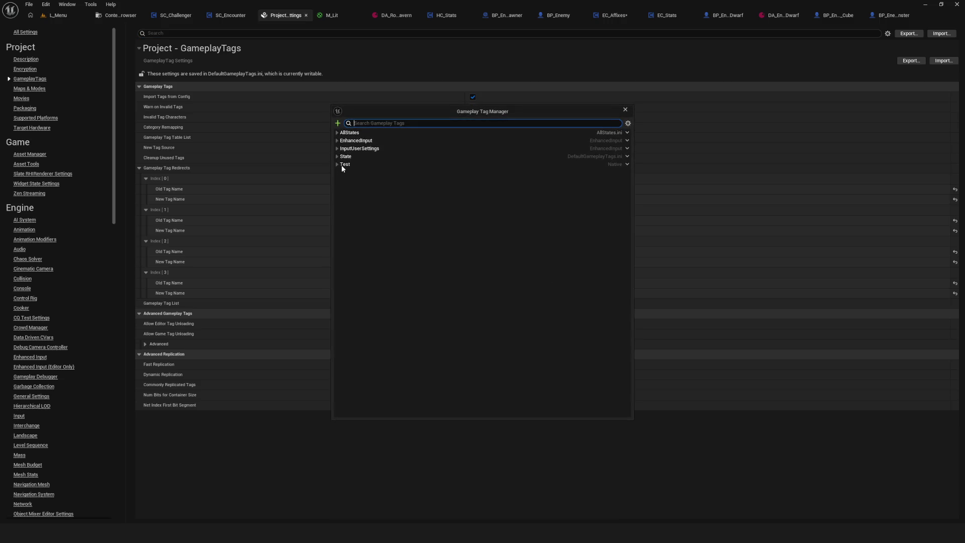
pyautogui.click(337, 132)
pyautogui.click(338, 188)
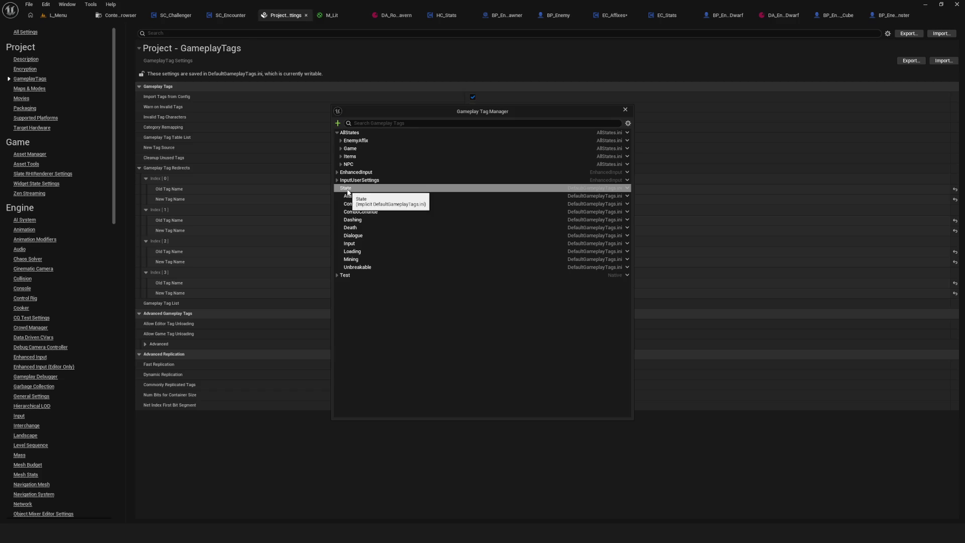
pyautogui.click(336, 189)
pyautogui.click(337, 189)
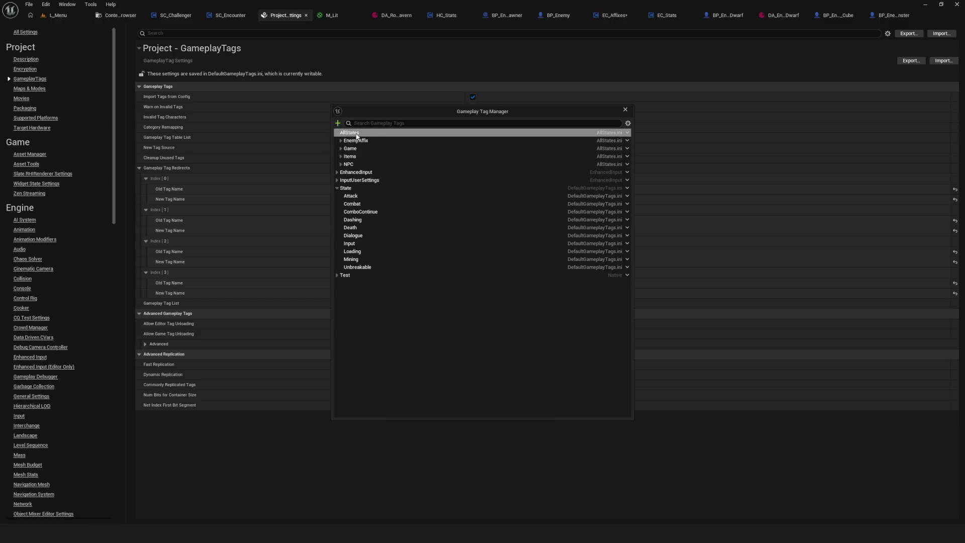
pyautogui.click(628, 188)
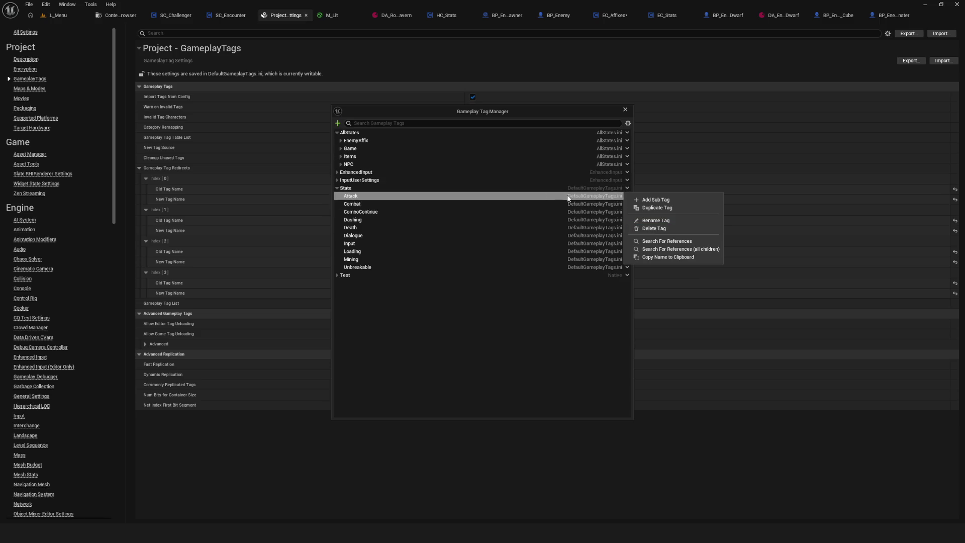
pyautogui.moveTo(486, 114); pyautogui.dragTo(402, 118)
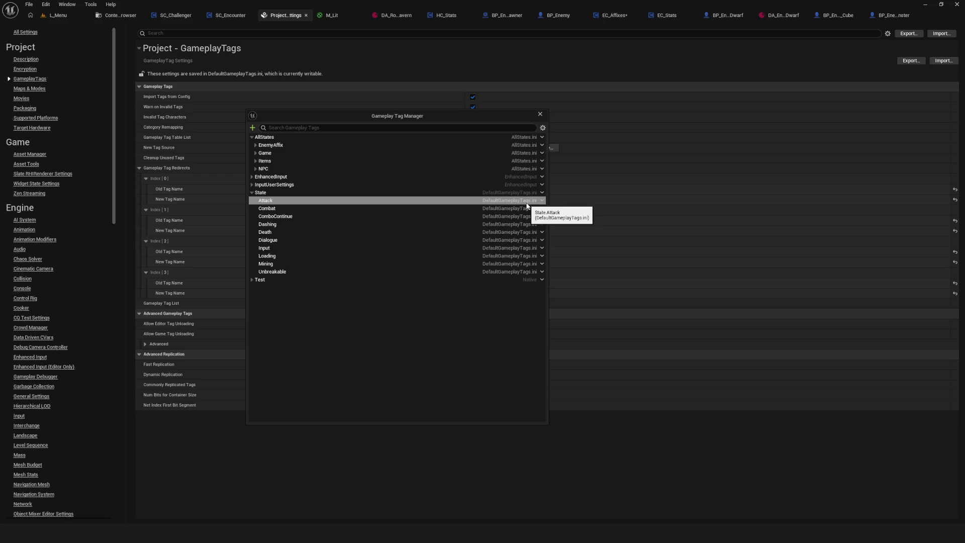
# Look at the Attack and State tag actions and the expand options, then close the tag manager
pyautogui.click(542, 200)
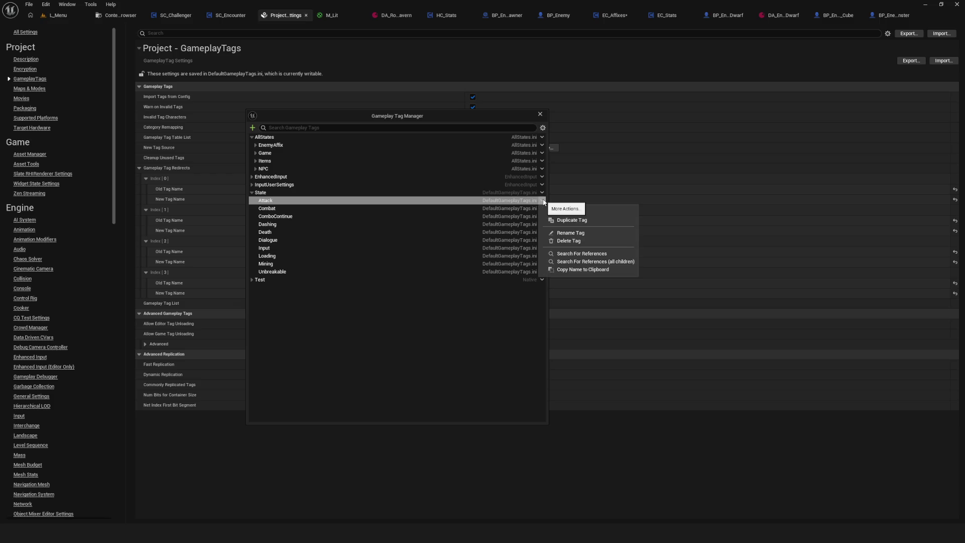
pyautogui.click(543, 202)
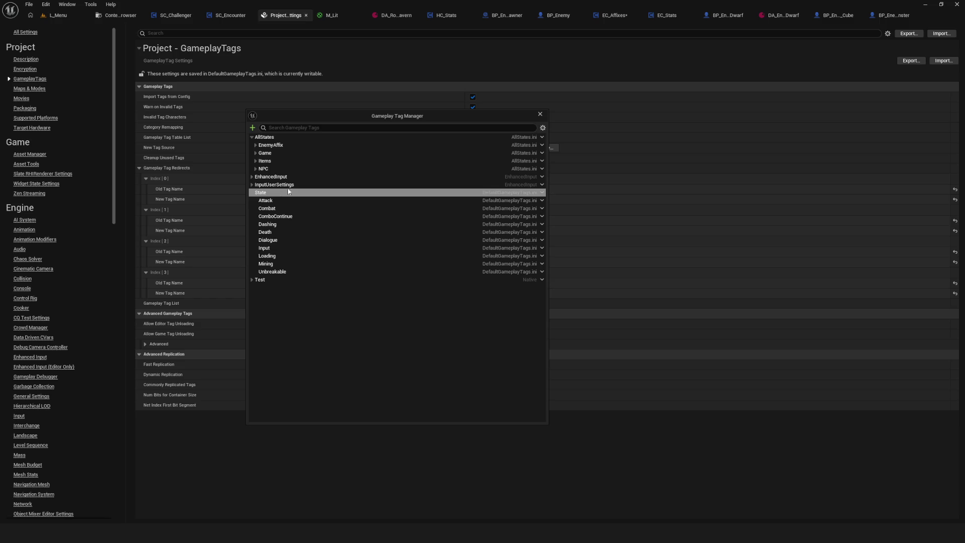
pyautogui.click(543, 193)
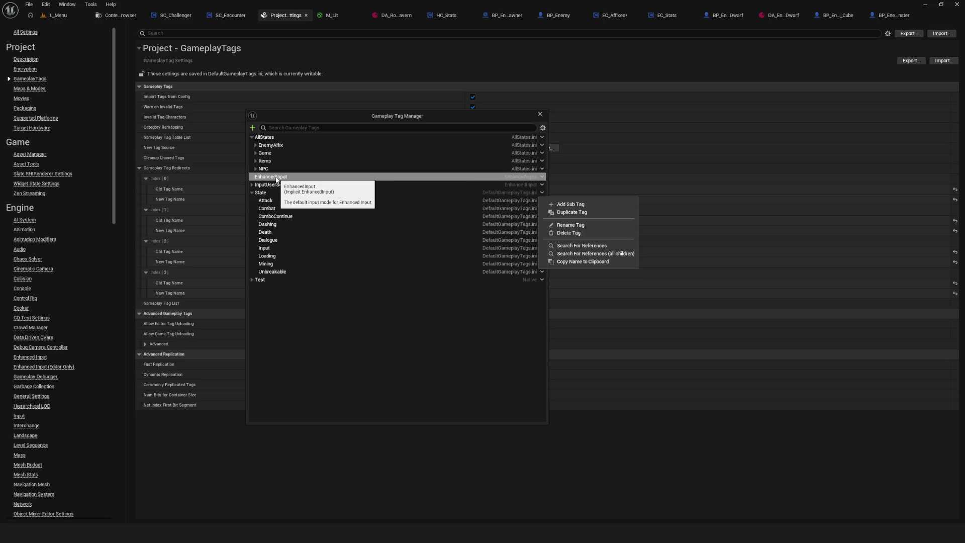
pyautogui.click(544, 128)
pyautogui.press('Escape')
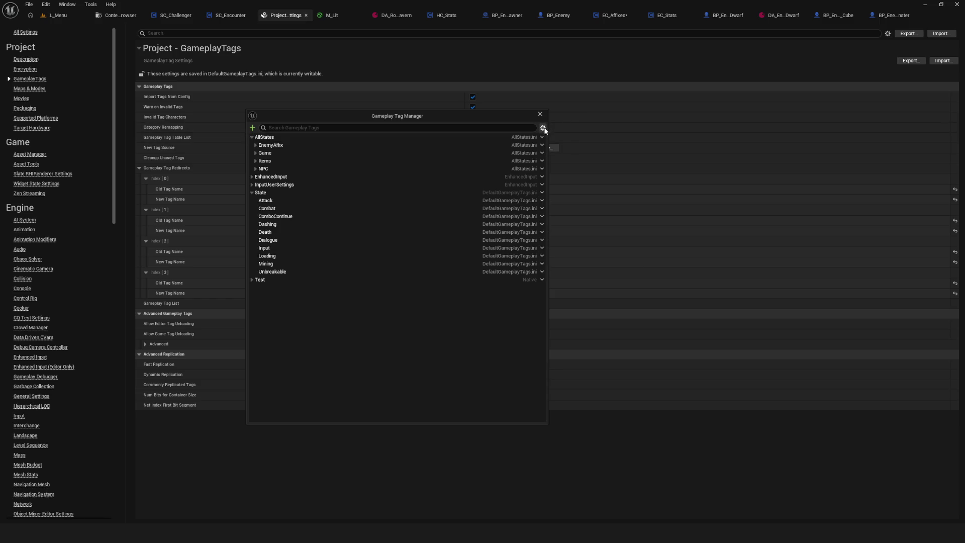
pyautogui.click(540, 114)
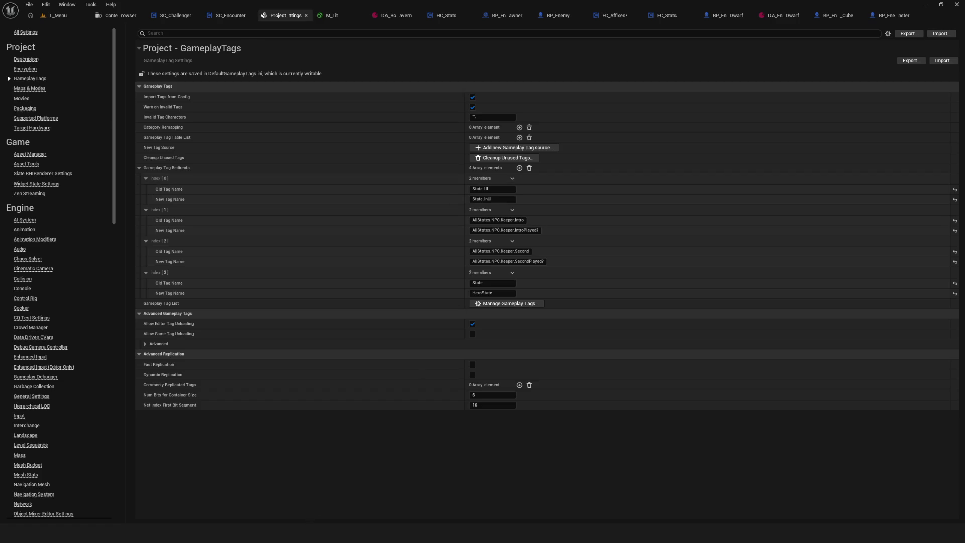
# Bring the project's Config folder window forward from the File Explorer taskbar icon
pyautogui.moveTo(309, 533)
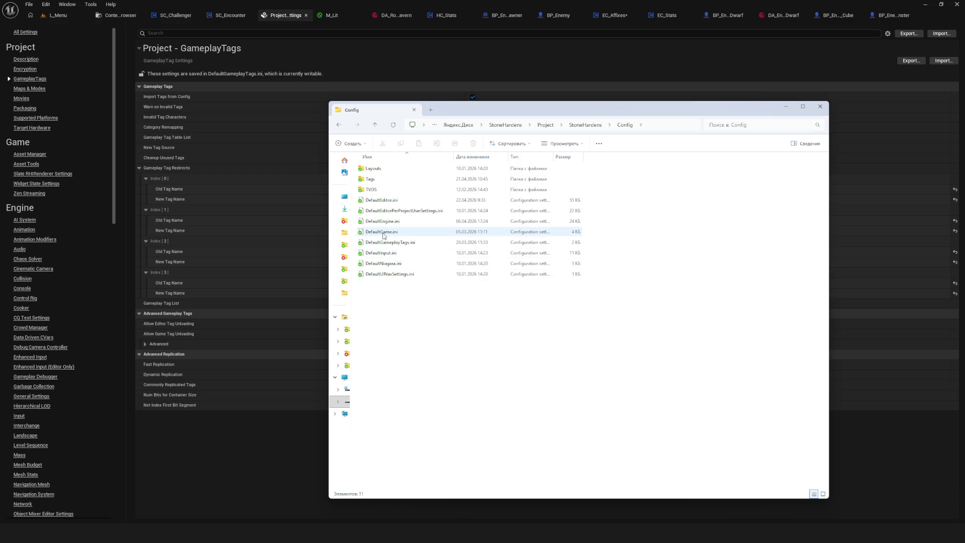
# Open DefaultGameplayTags.ini in Visual Studio Code instead of Notepad
pyautogui.click(402, 243)
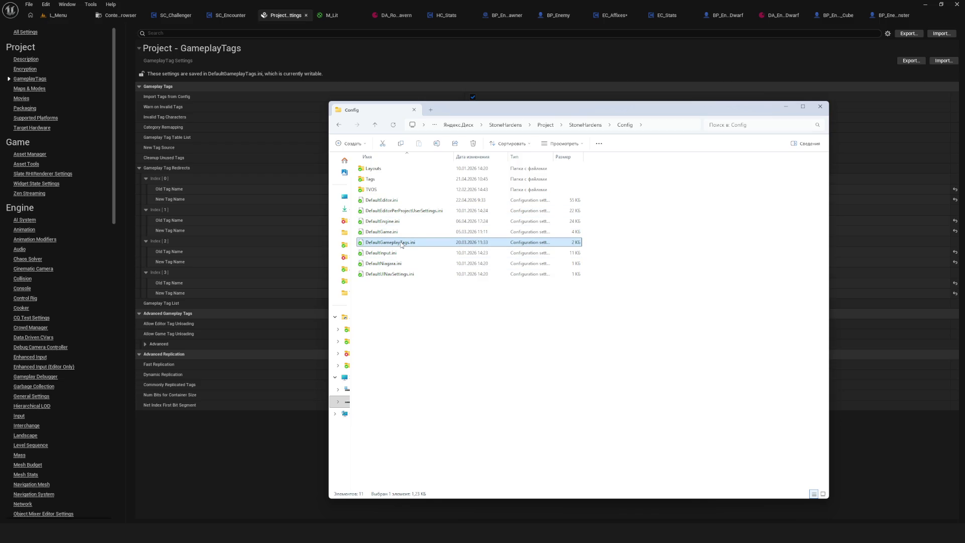
pyautogui.doubleClick(402, 243)
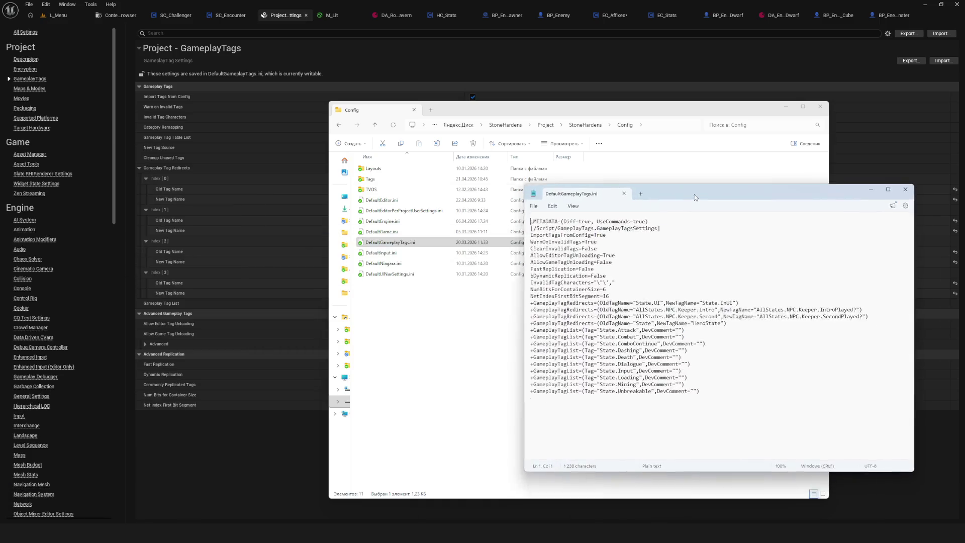
pyautogui.moveTo(719, 220)
pyautogui.mouseDown()
pyautogui.moveTo(573, 161)
pyautogui.moveTo(619, 177)
pyautogui.moveTo(596, 179)
pyautogui.mouseUp()
pyautogui.click(808, 173)
pyautogui.rightClick(401, 244)
pyautogui.moveTo(465, 290)
pyautogui.click(591, 300)
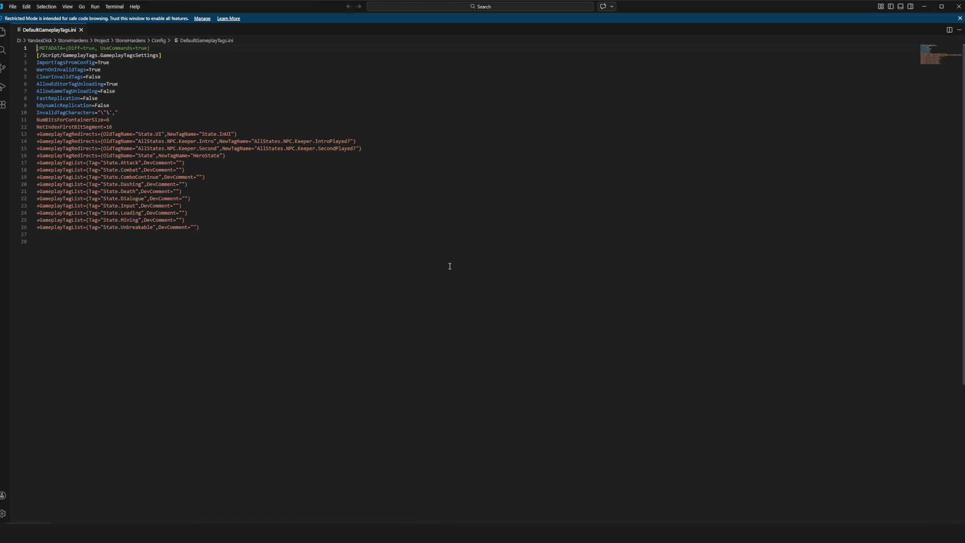
# Restore VS Code to a window on the right and minimize File Explorer
pyautogui.doubleClick(669, 7)
pyautogui.moveTo(471, 66)
pyautogui.mouseDown()
pyautogui.moveTo(712, 77)
pyautogui.moveTo(897, 100)
pyautogui.moveTo(774, 90)
pyautogui.mouseUp()
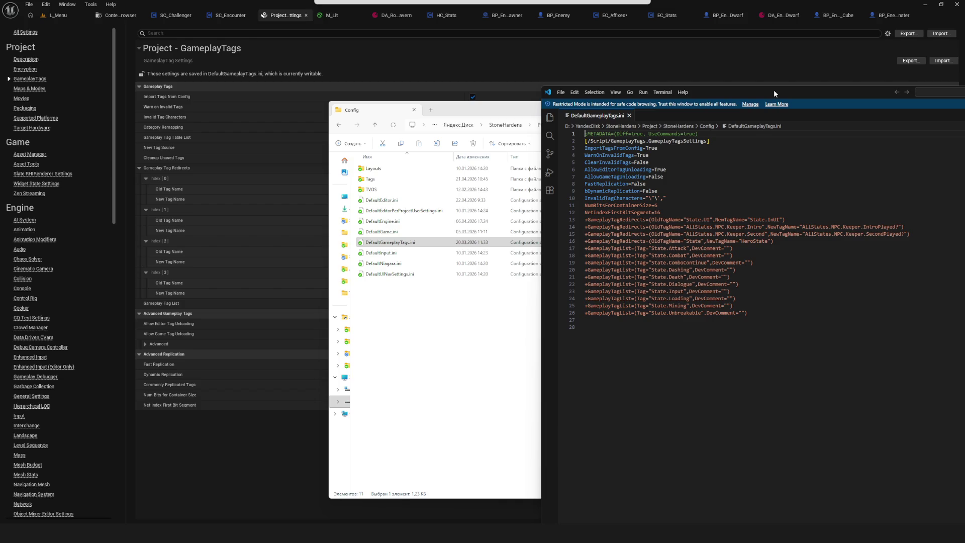
pyautogui.moveTo(773, 89); pyautogui.dragTo(835, 98)
pyautogui.moveTo(579, 109); pyautogui.dragTo(388, 120)
pyautogui.click(465, 116)
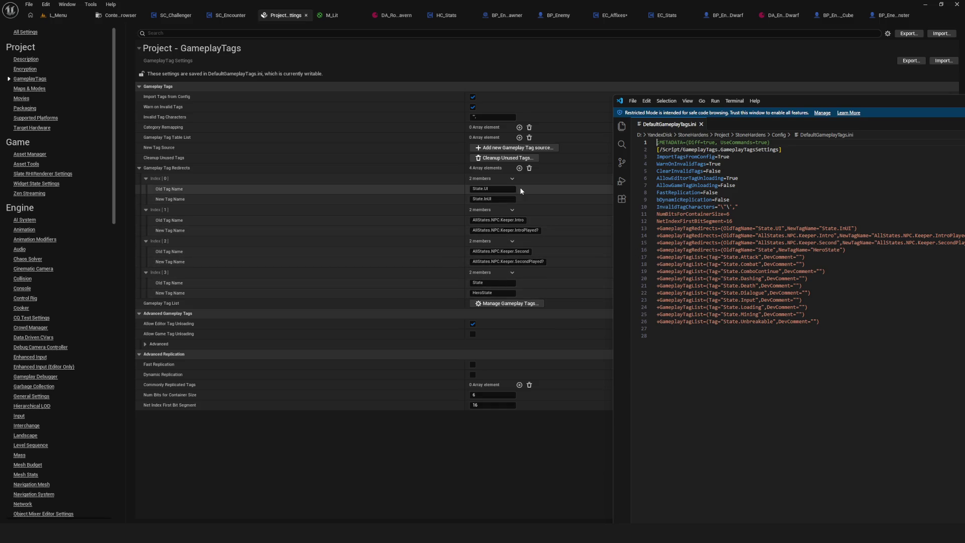
# Open the Gameplay Tag Manager, expand and collapse AllStates, then close it
pyautogui.click(518, 302)
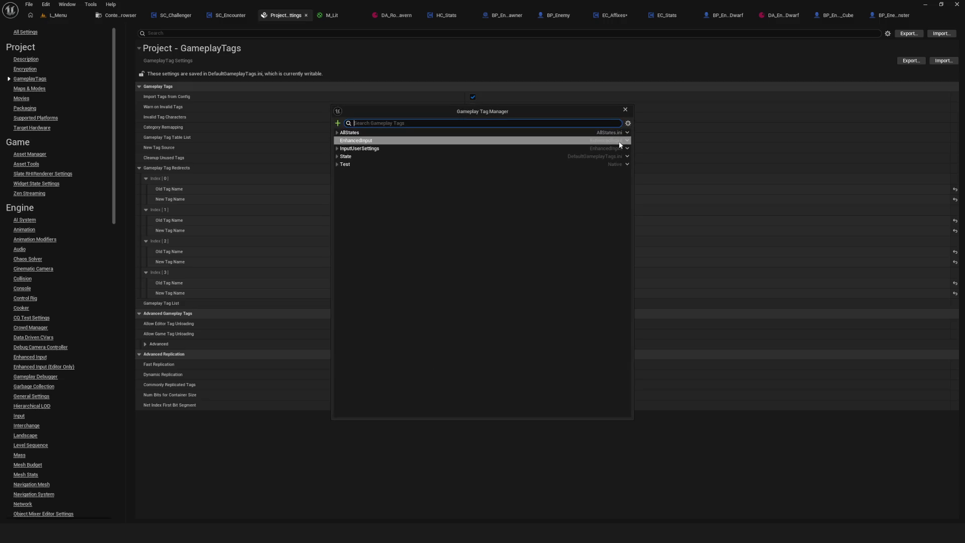
pyautogui.click(337, 133)
pyautogui.click(337, 133)
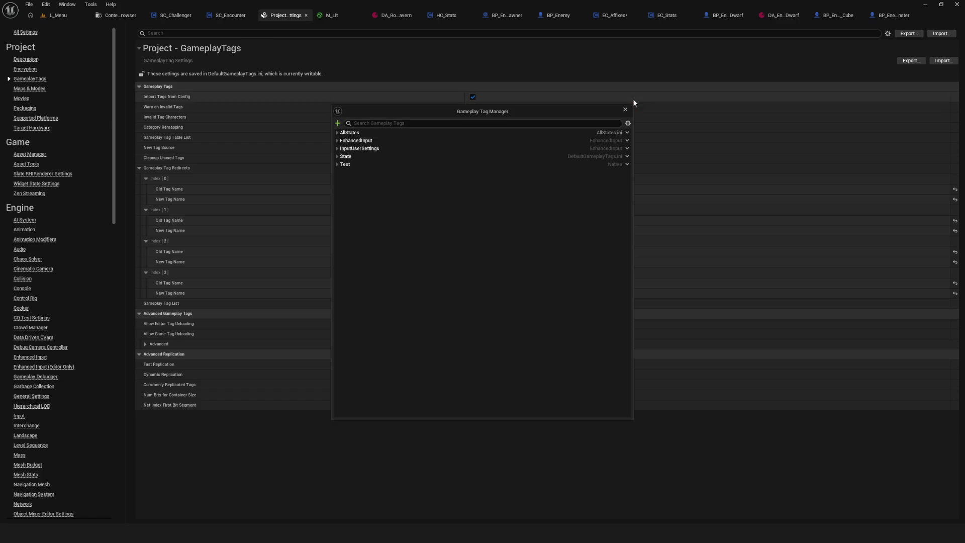
pyautogui.click(625, 109)
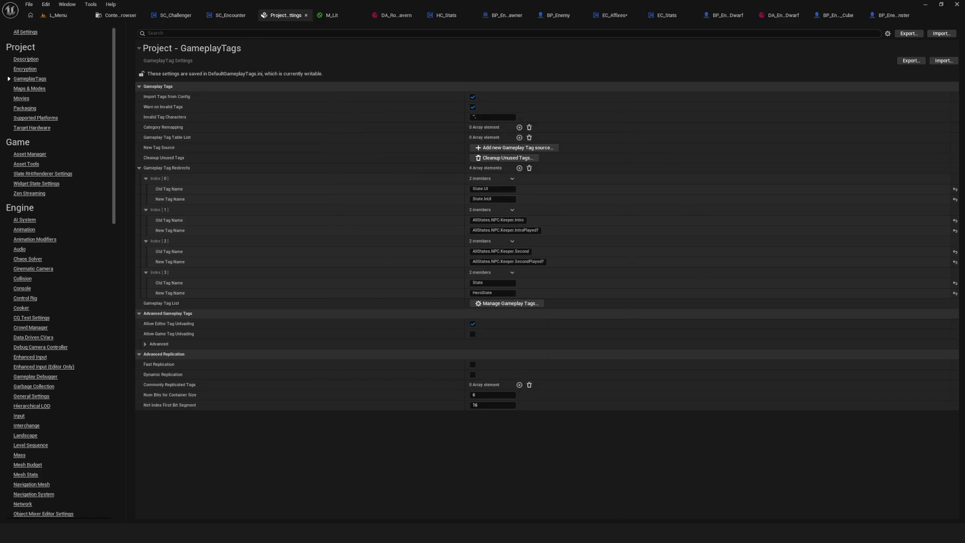
# Bring the Config folder window back in front
pyautogui.moveTo(301, 533)
pyautogui.click(364, 498)
pyautogui.click(364, 499)
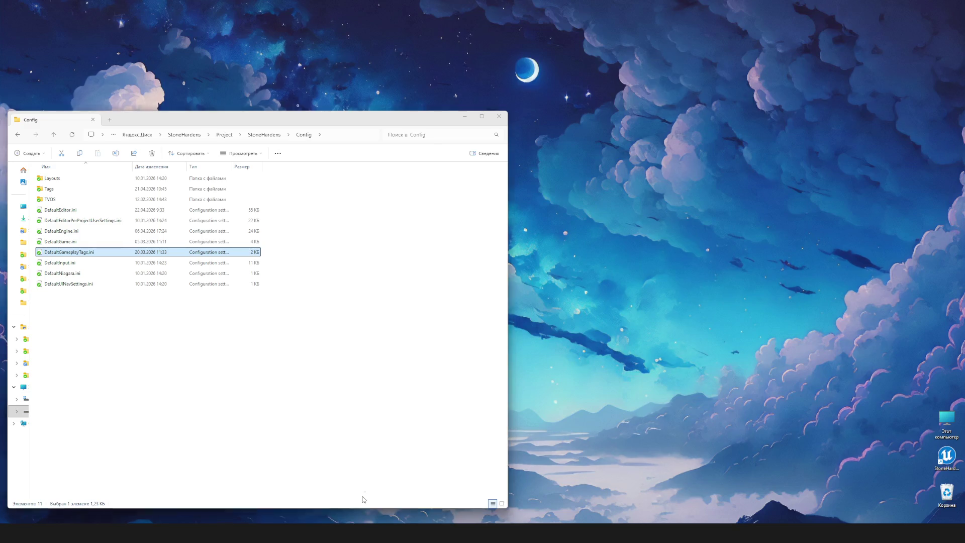
# Move the Config window right and open Tags\AllStates.ini in Visual Studio Code
pyautogui.moveTo(255, 121); pyautogui.dragTo(282, 121)
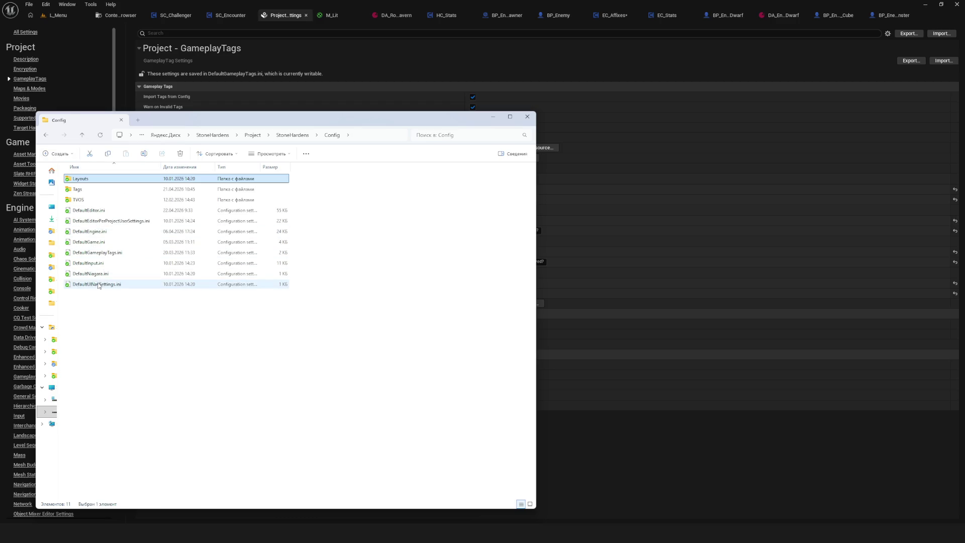
pyautogui.moveTo(311, 119)
pyautogui.mouseDown()
pyautogui.moveTo(864, 113)
pyautogui.moveTo(851, 108)
pyautogui.mouseUp()
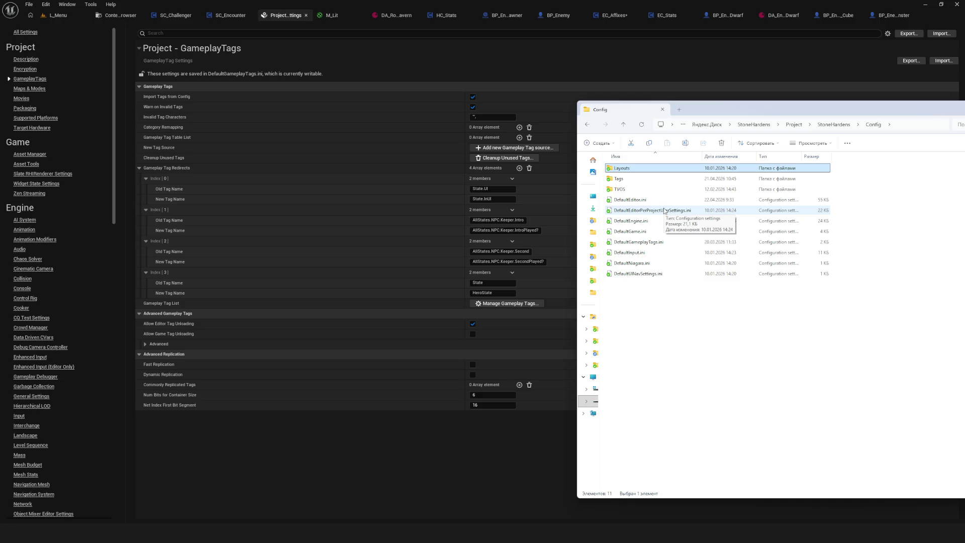
pyautogui.doubleClick(623, 181)
pyautogui.click(623, 171)
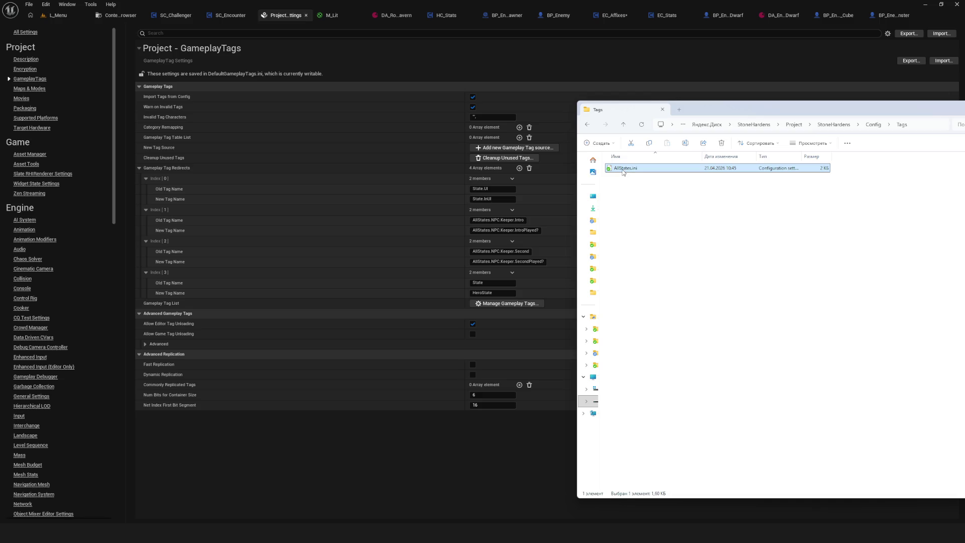
pyautogui.rightClick(626, 171)
pyautogui.moveTo(674, 217)
pyautogui.click(816, 231)
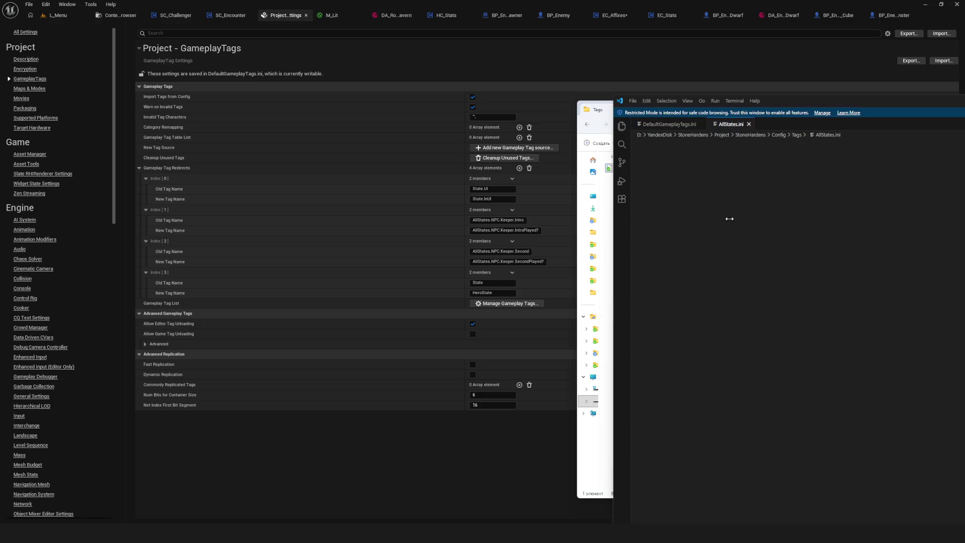
# Select lines 21–26 (State.Death to State.Unbreakable) in DefaultGameplayTags.ini, then close Unreal Engine
pyautogui.moveTo(825, 102); pyautogui.dragTo(620, 106)
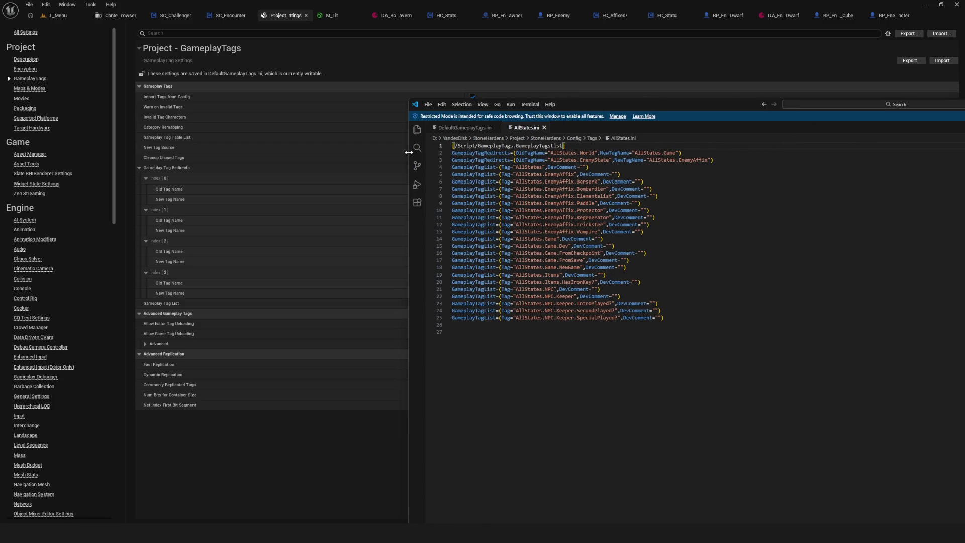
pyautogui.click(465, 130)
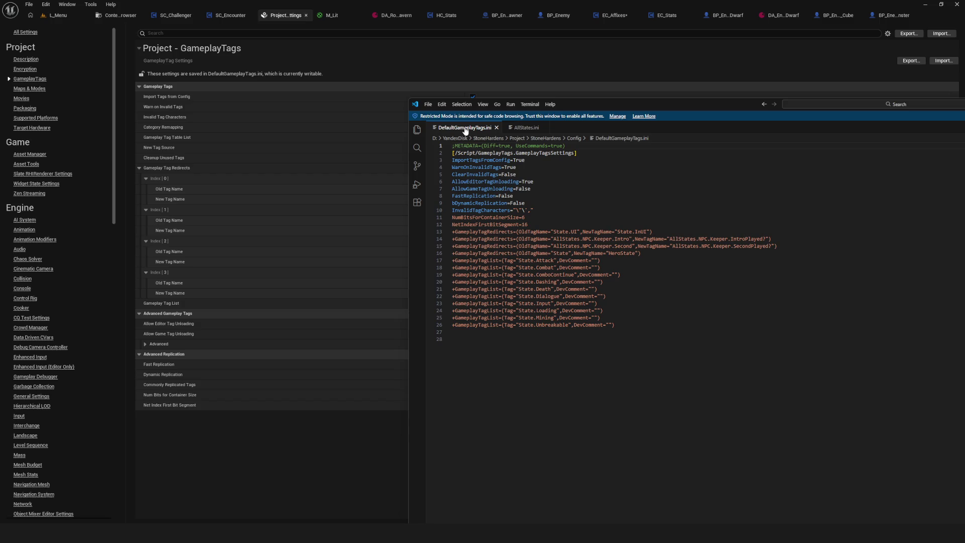
pyautogui.moveTo(614, 325); pyautogui.dragTo(473, 290)
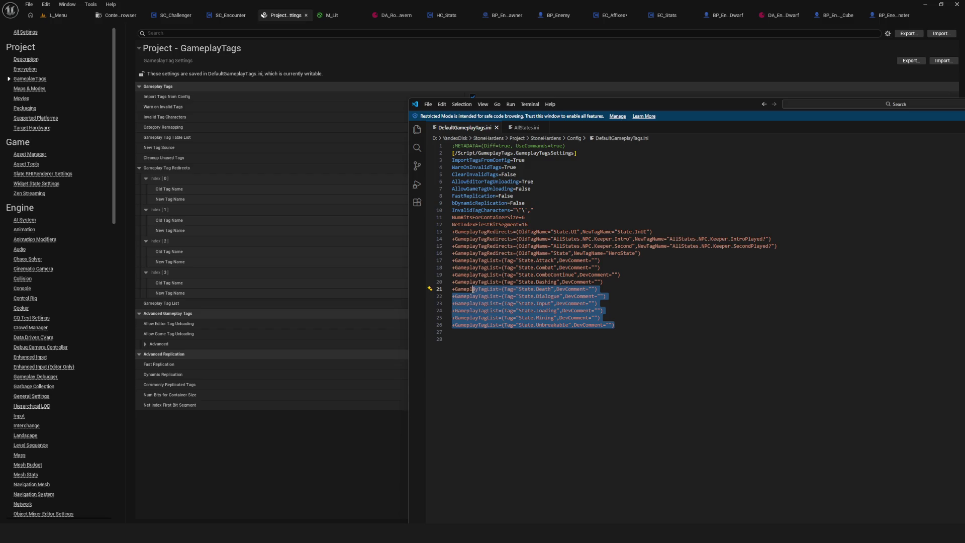
pyautogui.click(958, 7)
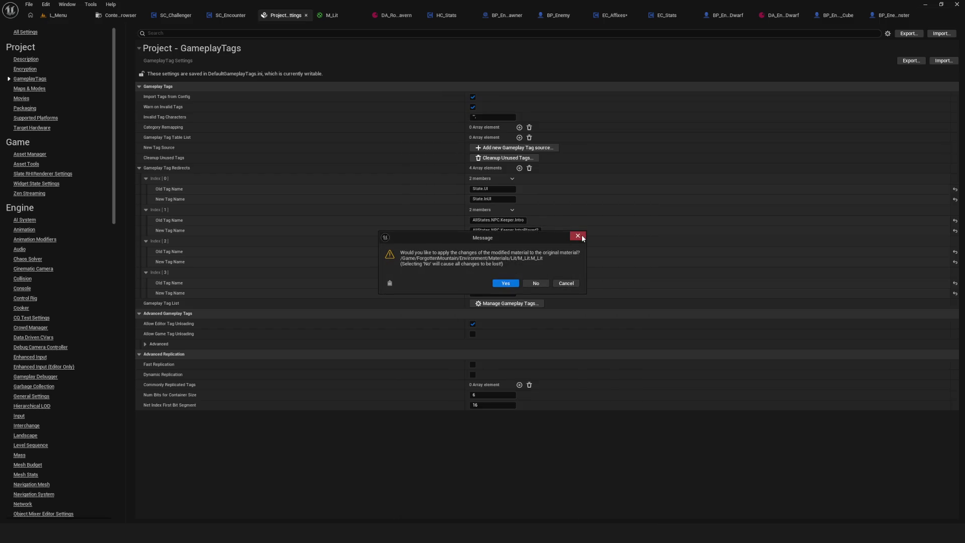
# Apply M_Lit's material changes and save the modified content so Unreal Engine closes
pyautogui.click(511, 282)
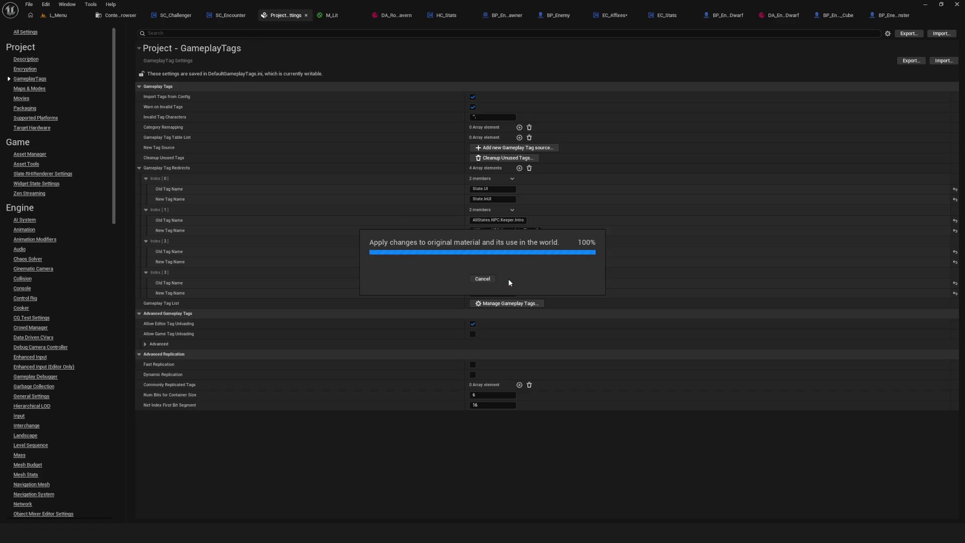
pyautogui.click(495, 349)
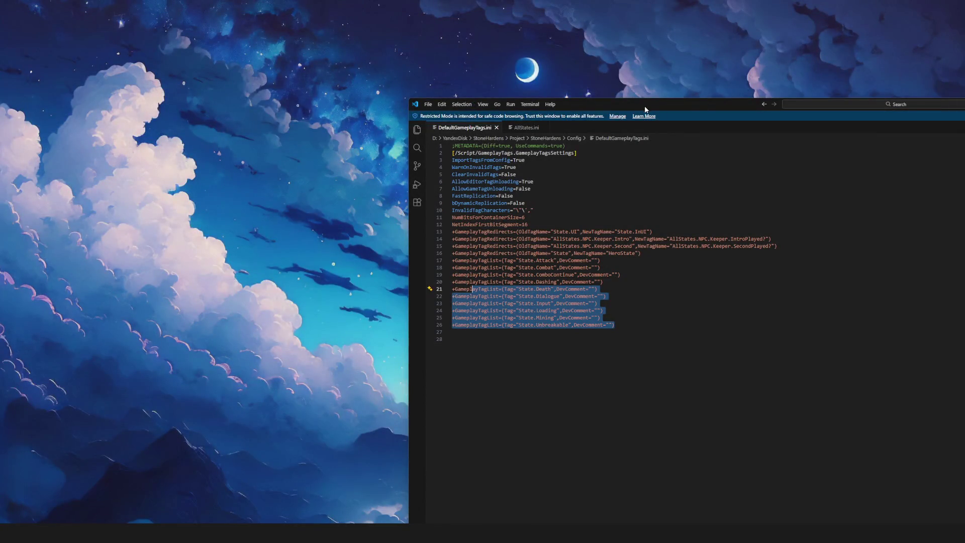
pyautogui.moveTo(645, 110)
pyautogui.mouseDown()
pyautogui.moveTo(507, 58)
pyautogui.moveTo(572, 113)
pyautogui.mouseUp()
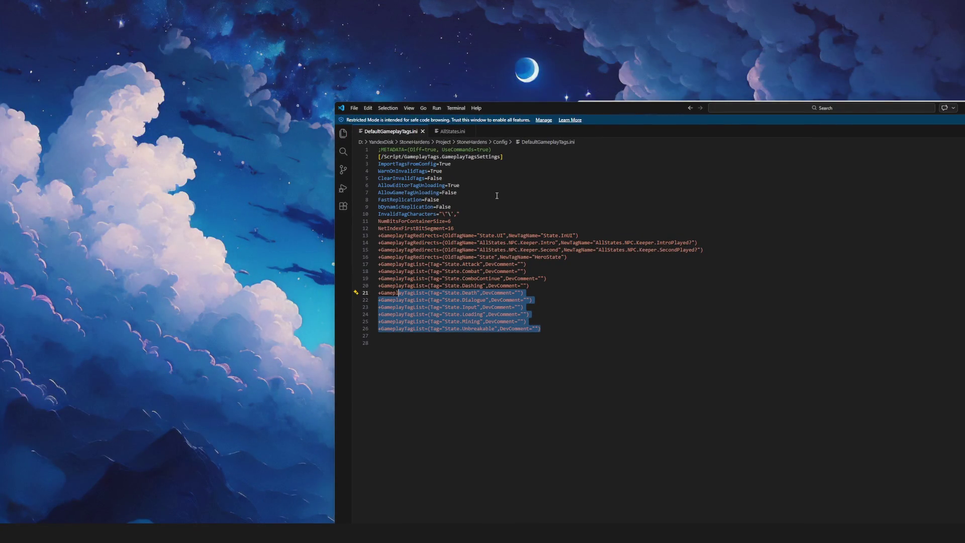
# Check State.Attack in DefaultGameplayTags.ini, then highlight AllStates occurrences in AllStates.ini
pyautogui.click(469, 292)
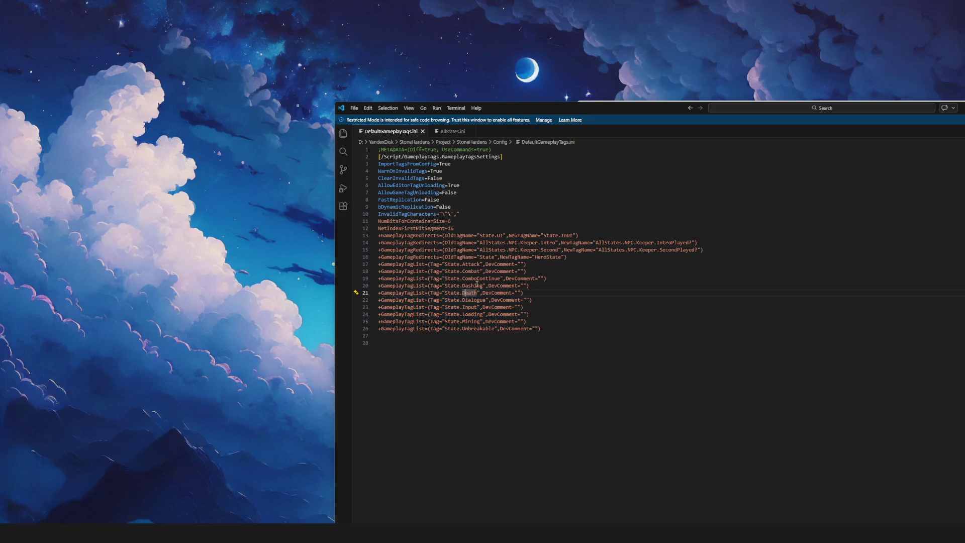
pyautogui.click(470, 264)
pyautogui.click(455, 131)
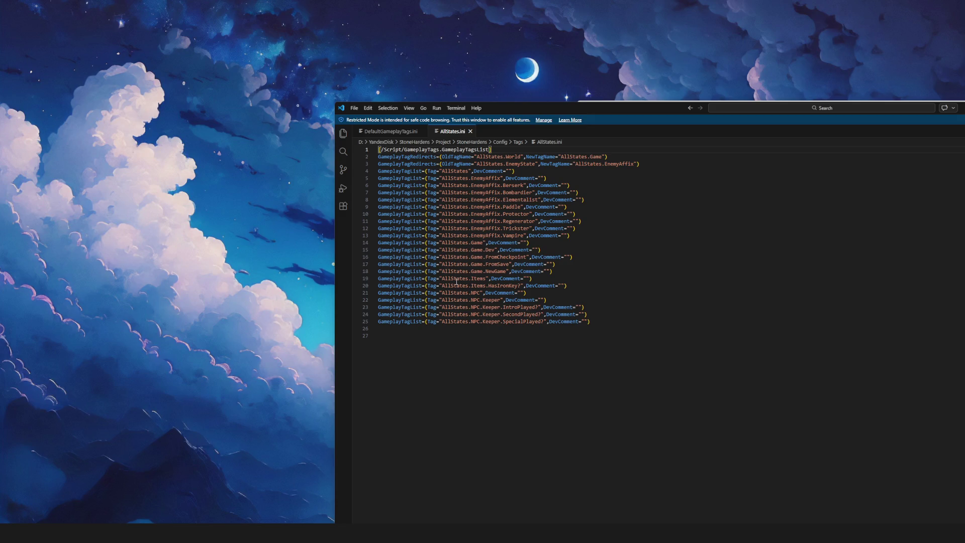
pyautogui.click(473, 323)
pyautogui.press('Down')
pyautogui.press('Down')
pyautogui.click(466, 237)
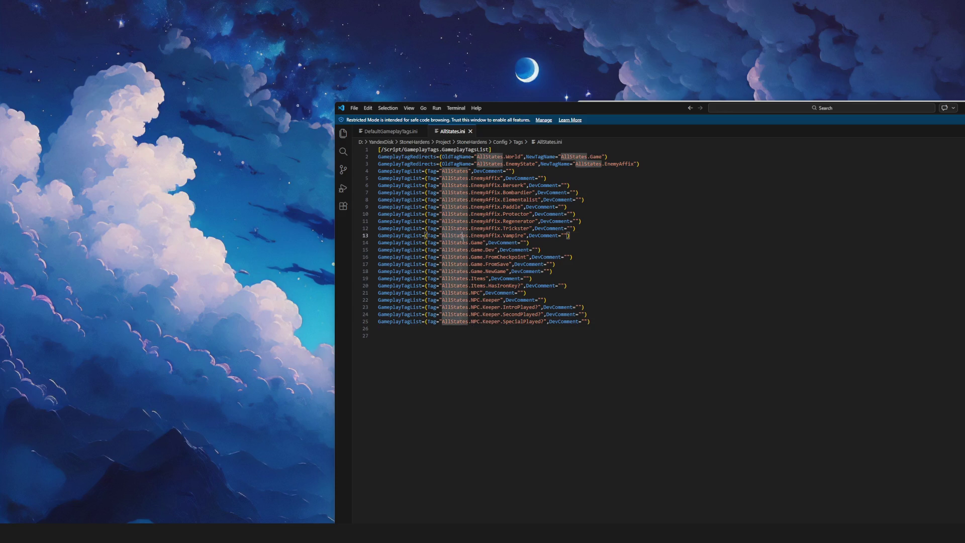
# Highlight State occurrences in DefaultGameplayTags.ini, then AllStates occurrences in AllStates.ini
pyautogui.click(377, 336)
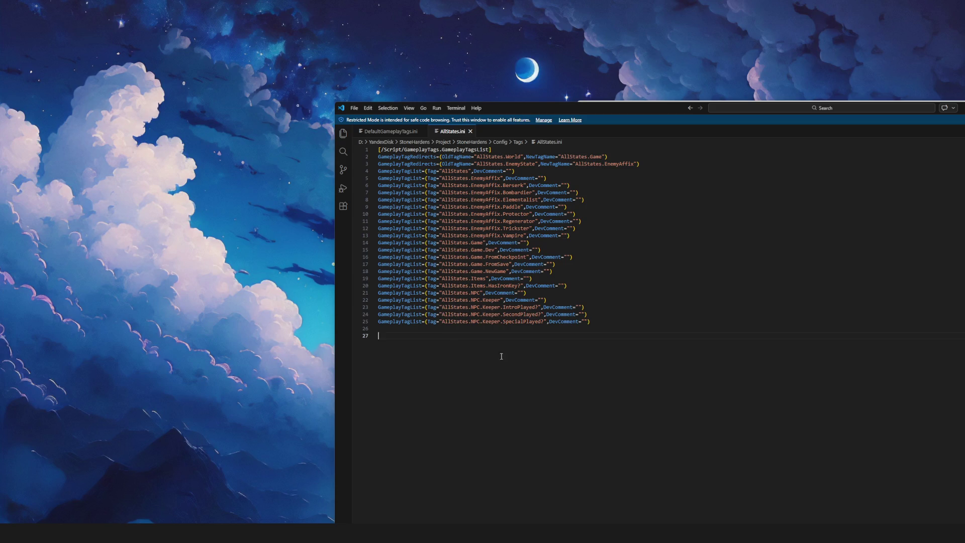
pyautogui.click(392, 131)
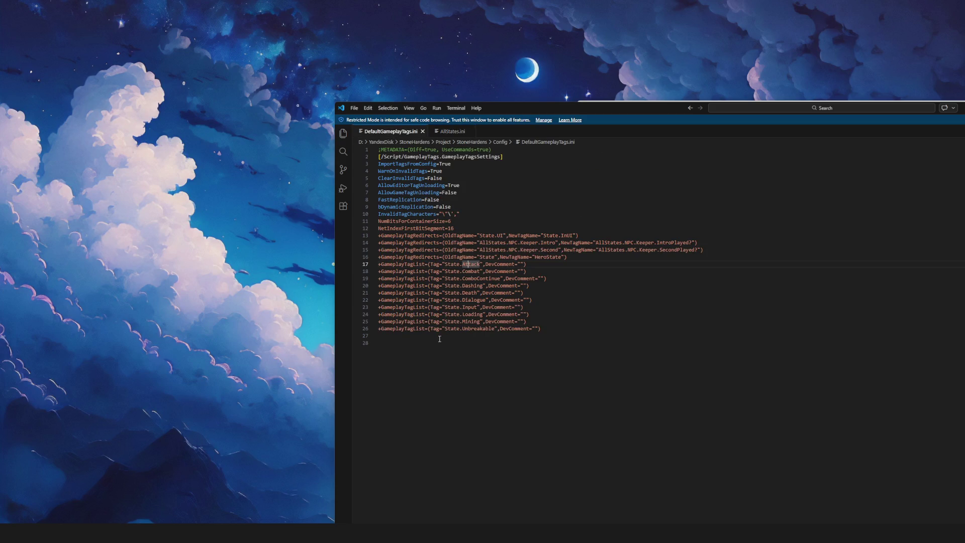
pyautogui.moveTo(446, 330)
pyautogui.mouseDown()
pyautogui.moveTo(541, 329)
pyautogui.moveTo(459, 331)
pyautogui.mouseUp()
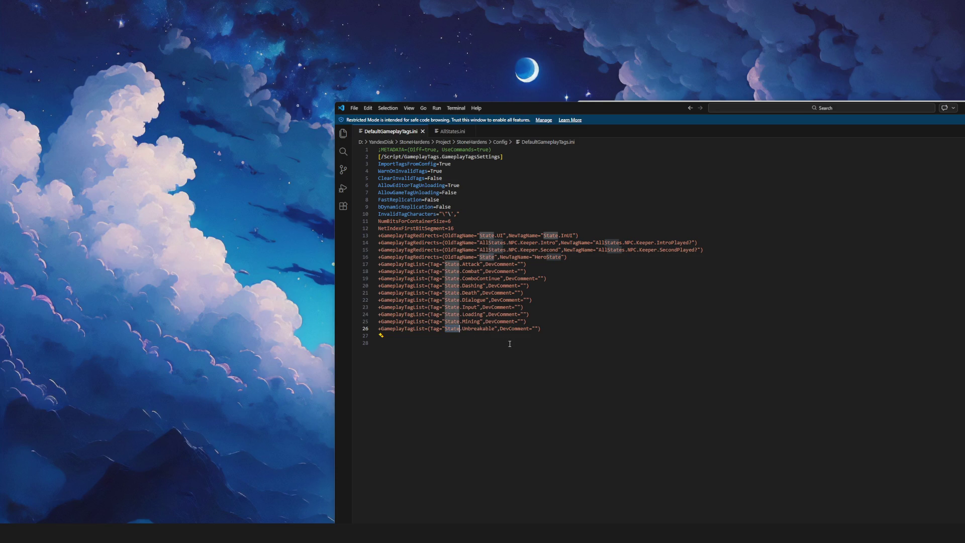
pyautogui.click(445, 264)
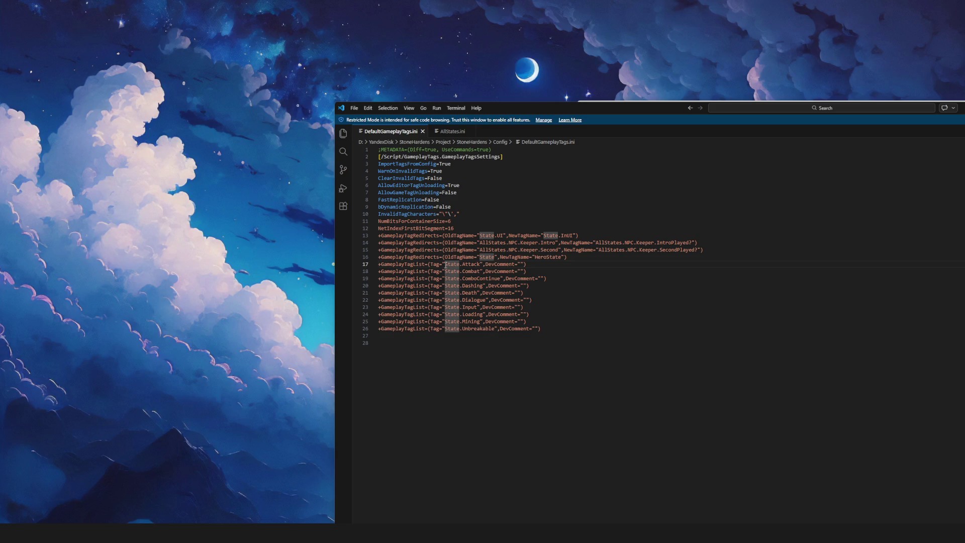
pyautogui.click(446, 131)
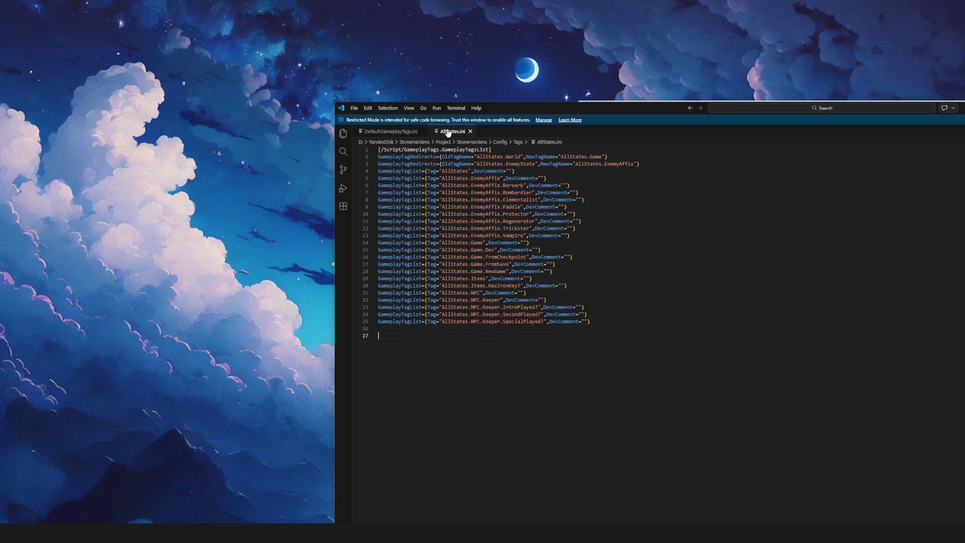
pyautogui.doubleClick(446, 322)
# Highlight the NPC tags in AllStates.ini, then review State.Unbreakable in DefaultGameplayTags.ini
pyautogui.click(488, 347)
pyautogui.doubleClick(443, 322)
pyautogui.doubleClick(475, 322)
pyautogui.click(391, 131)
pyautogui.moveTo(465, 328); pyautogui.dragTo(534, 331)
pyautogui.click(577, 342)
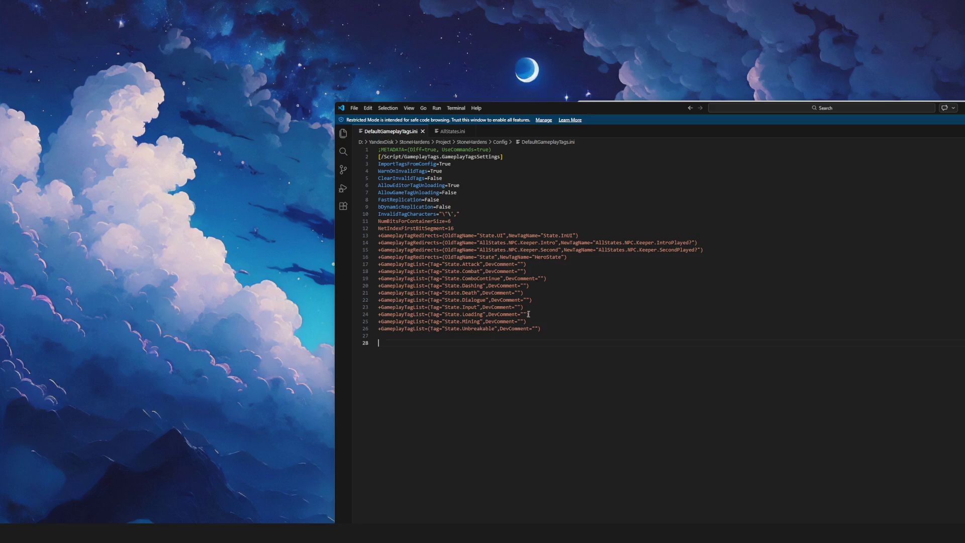
pyautogui.moveTo(521, 108); pyautogui.dragTo(479, 105)
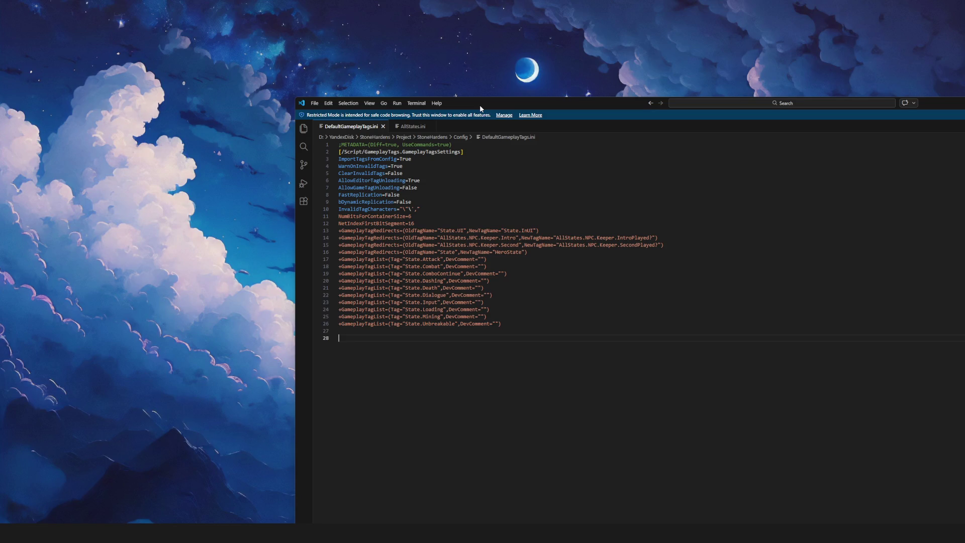
# Reposition the editor and flip between the two ini files, ending on AllStates.ini
pyautogui.moveTo(479, 104)
pyautogui.mouseDown()
pyautogui.moveTo(516, 62)
pyautogui.moveTo(514, 88)
pyautogui.mouseUp()
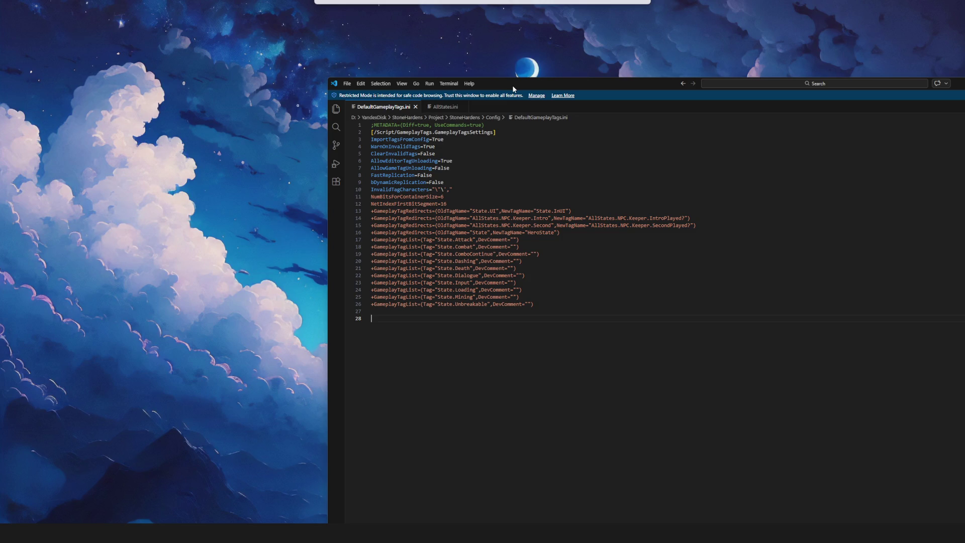
pyautogui.moveTo(514, 88); pyautogui.dragTo(513, 88)
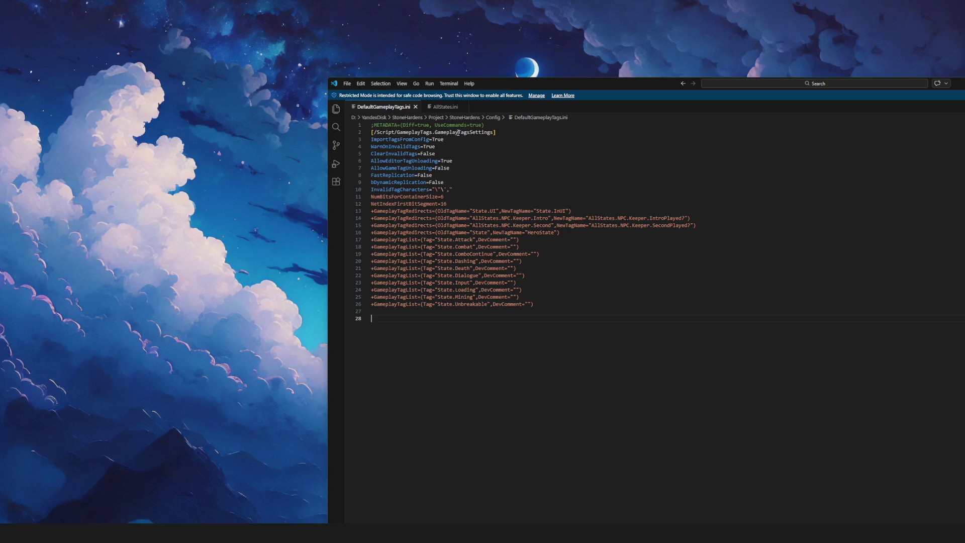
pyautogui.click(447, 107)
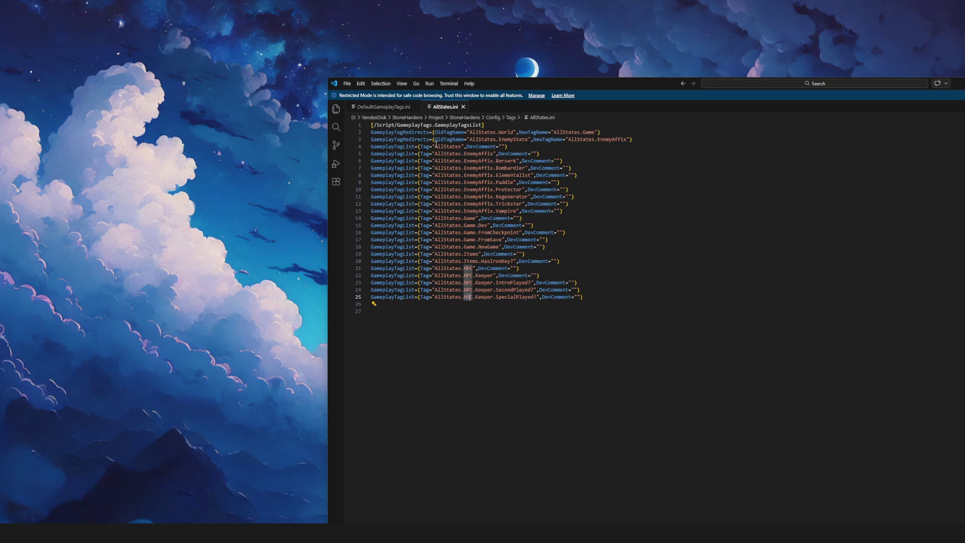
pyautogui.click(383, 106)
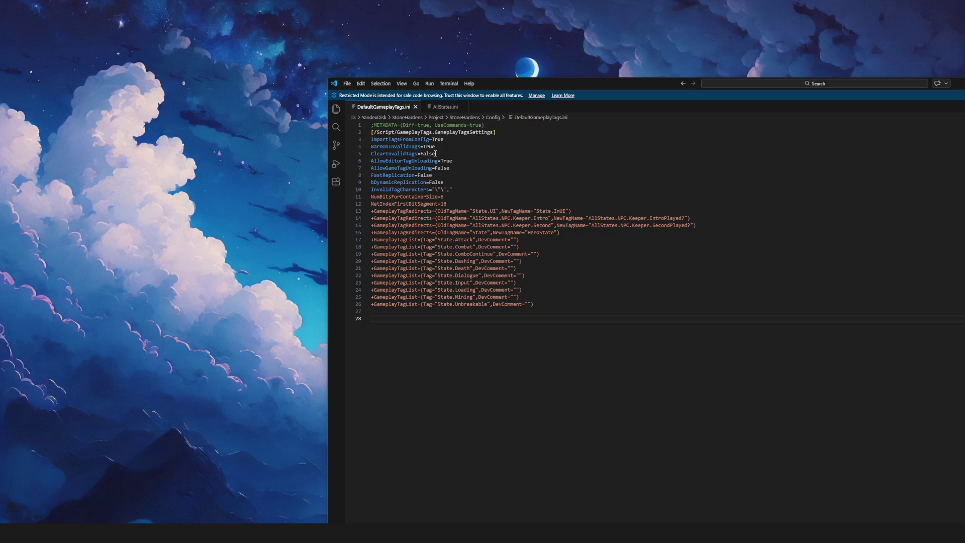
pyautogui.click(447, 107)
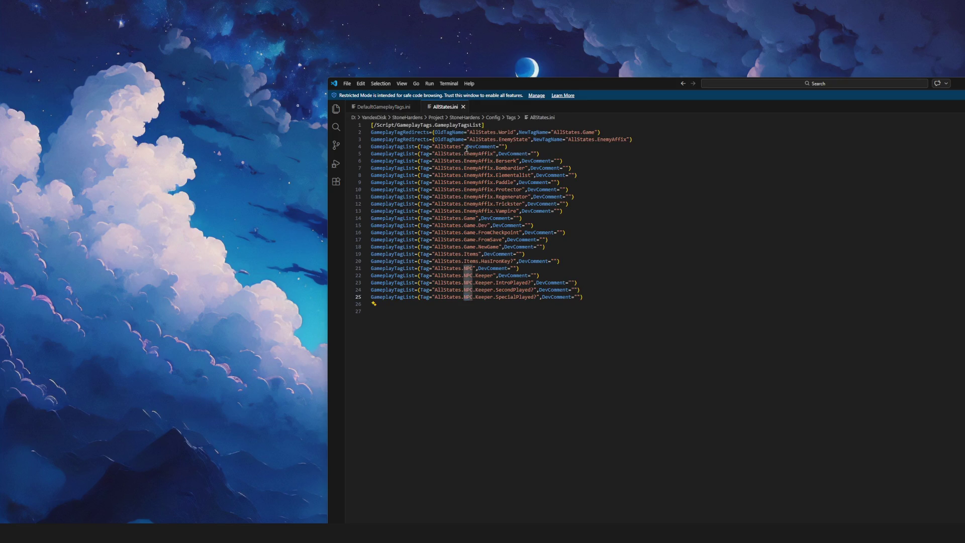
# Inspect the EnemyState to EnemyAffix redirect on line 3, selecting both tag names and World
pyautogui.moveTo(372, 132); pyautogui.dragTo(632, 139)
pyautogui.click(538, 139)
pyautogui.click(548, 139)
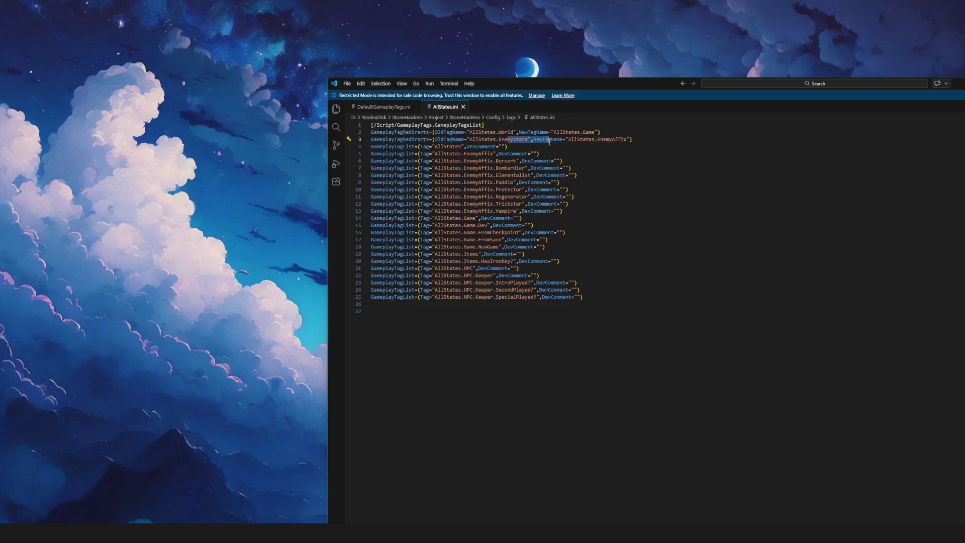
pyautogui.doubleClick(602, 139)
pyautogui.click(654, 139)
pyautogui.doubleClick(501, 139)
pyautogui.doubleClick(605, 143)
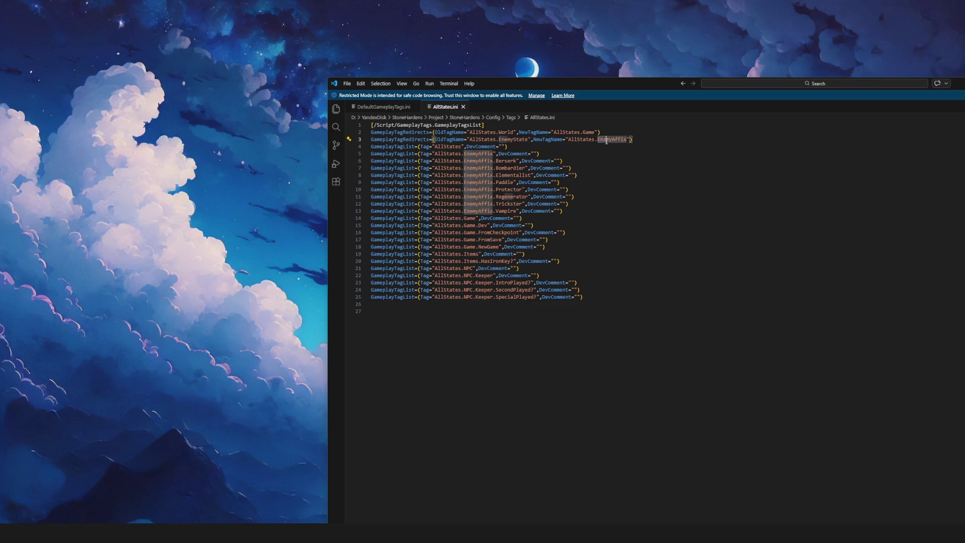
pyautogui.keyDown('shift'); pyautogui.click(631, 143); pyautogui.keyUp('shift')
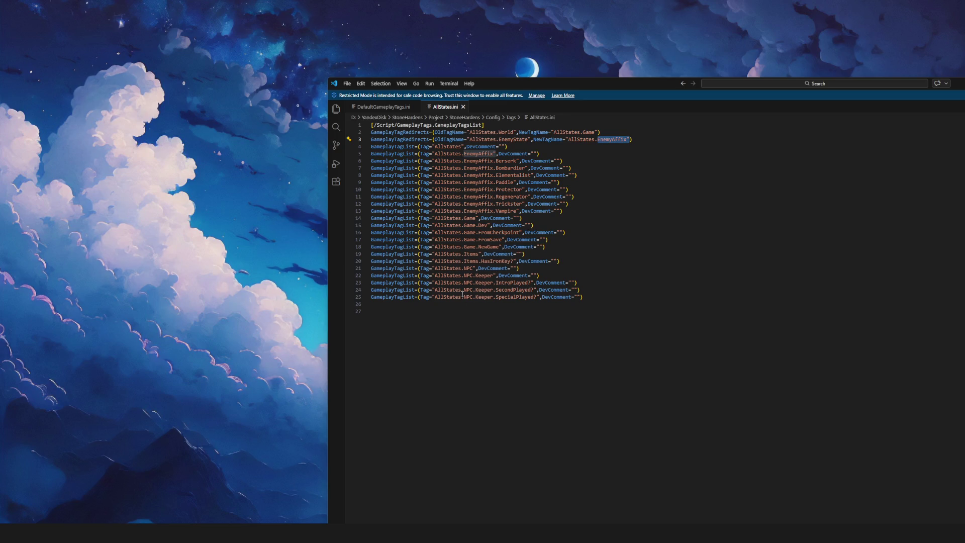
pyautogui.moveTo(499, 133); pyautogui.dragTo(513, 132)
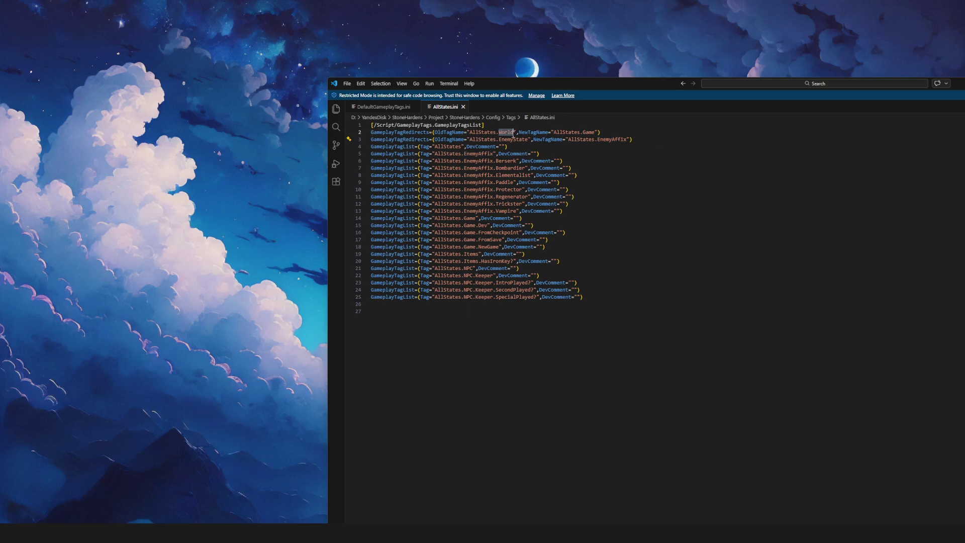
pyautogui.moveTo(583, 133); pyautogui.dragTo(596, 133)
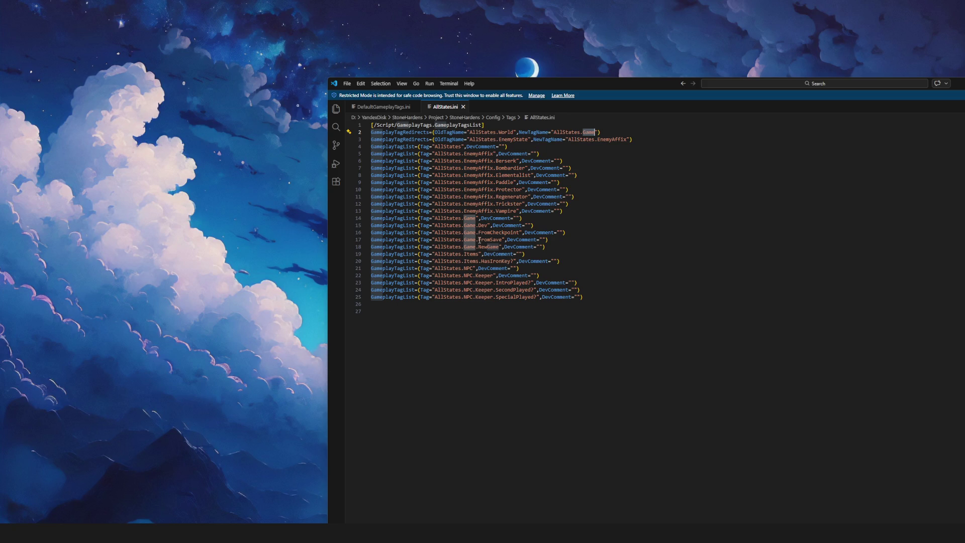
pyautogui.click(381, 108)
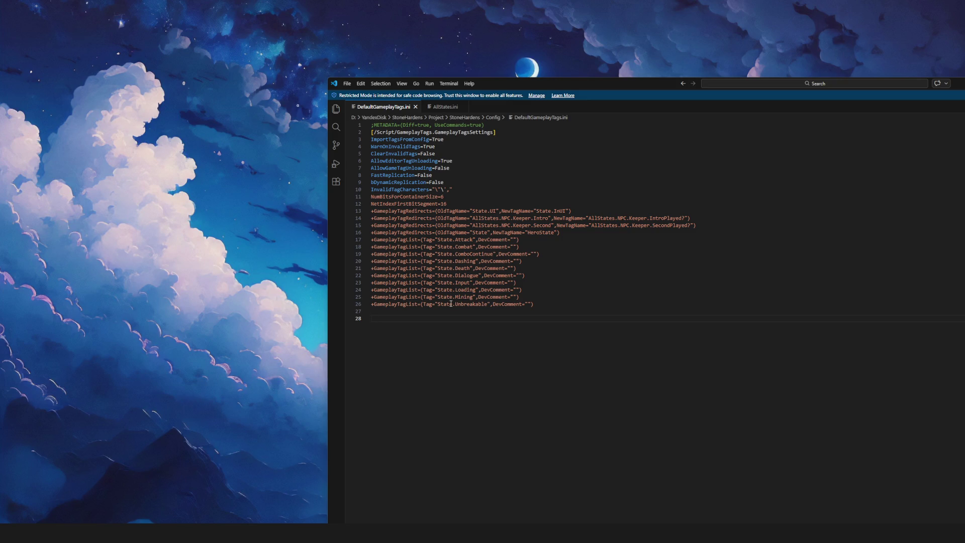
pyautogui.click(444, 107)
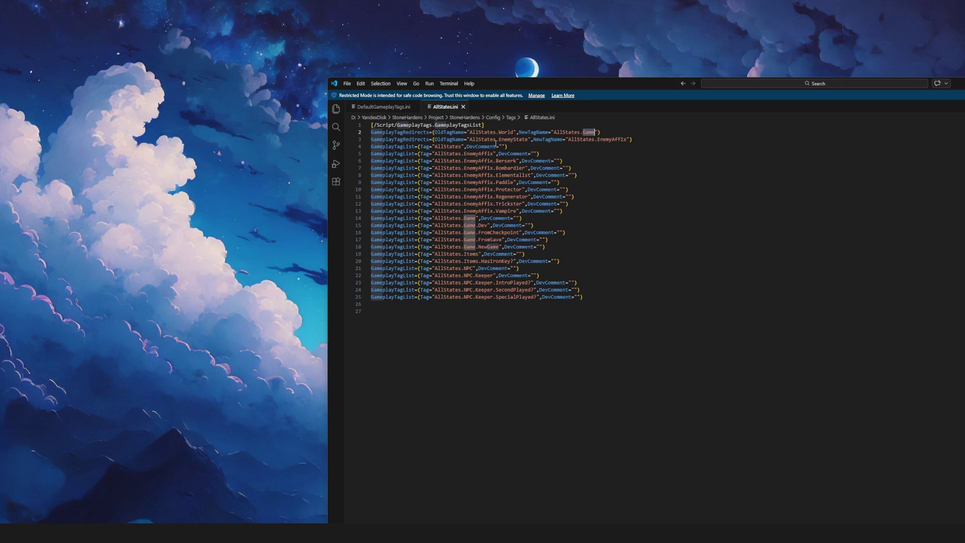
pyautogui.click(512, 139)
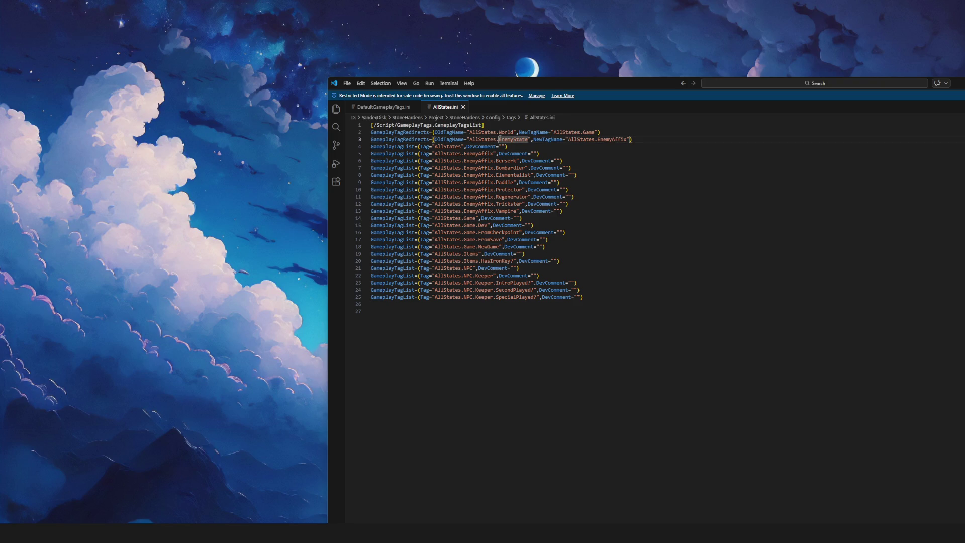
pyautogui.moveTo(472, 139); pyautogui.dragTo(528, 139)
pyautogui.click(523, 139)
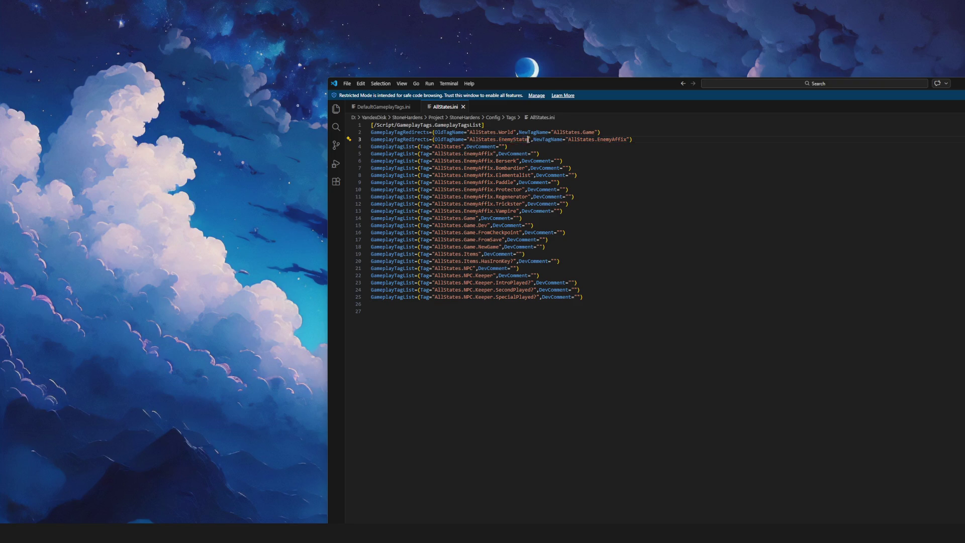
pyautogui.click(394, 108)
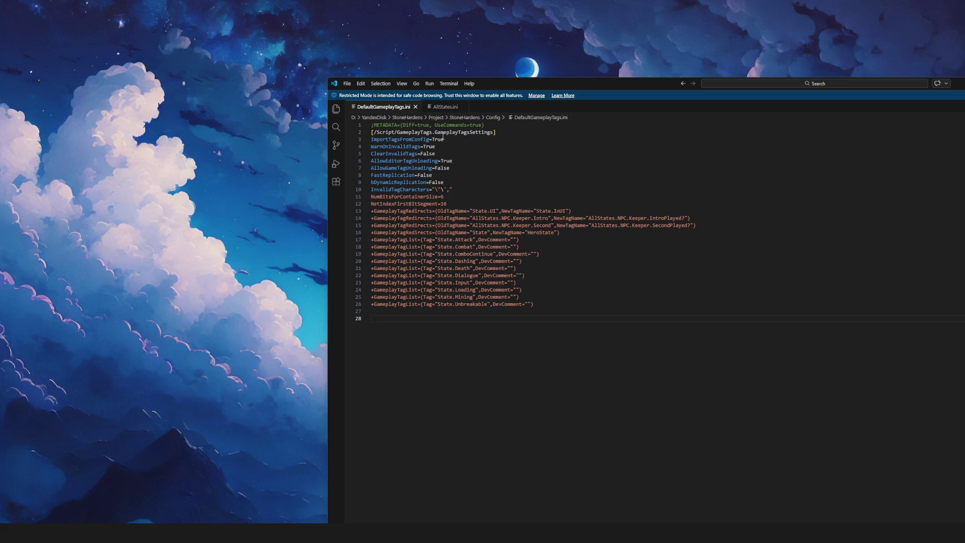
pyautogui.moveTo(416, 215); pyautogui.dragTo(700, 229)
pyautogui.click(452, 107)
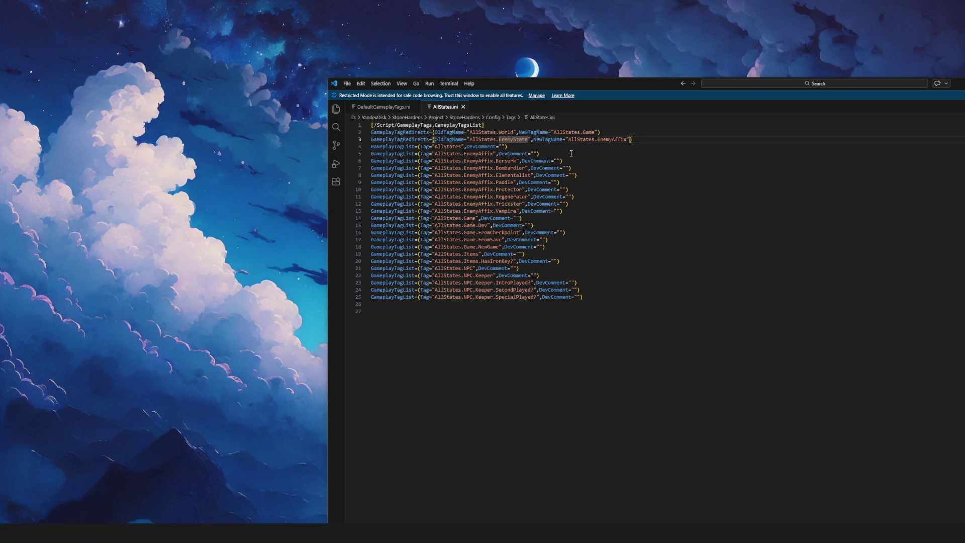
pyautogui.click(644, 139)
# Type the note 'state' at the end of line 3 in AllStates.ini
pyautogui.write('ST')
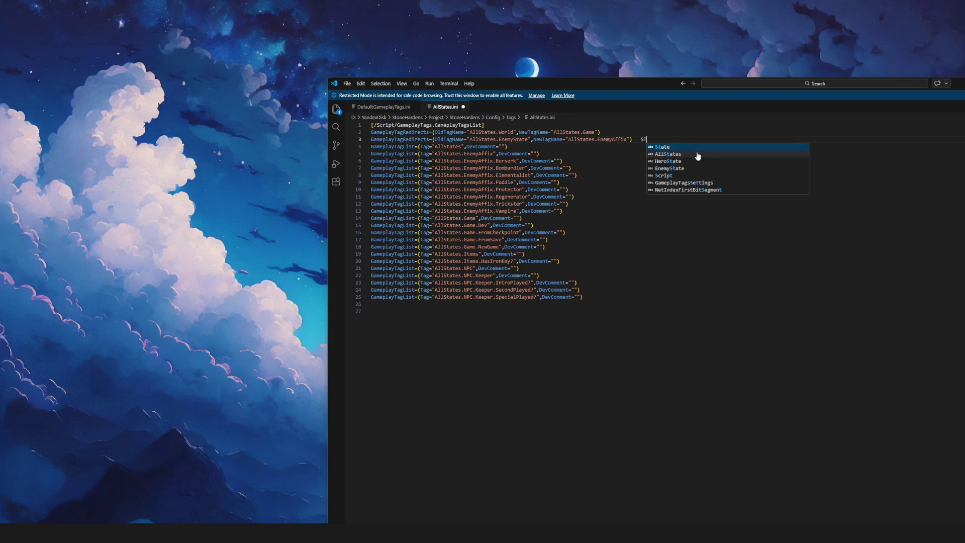
pyautogui.press('BackSpace')
pyautogui.press('BackSpace')
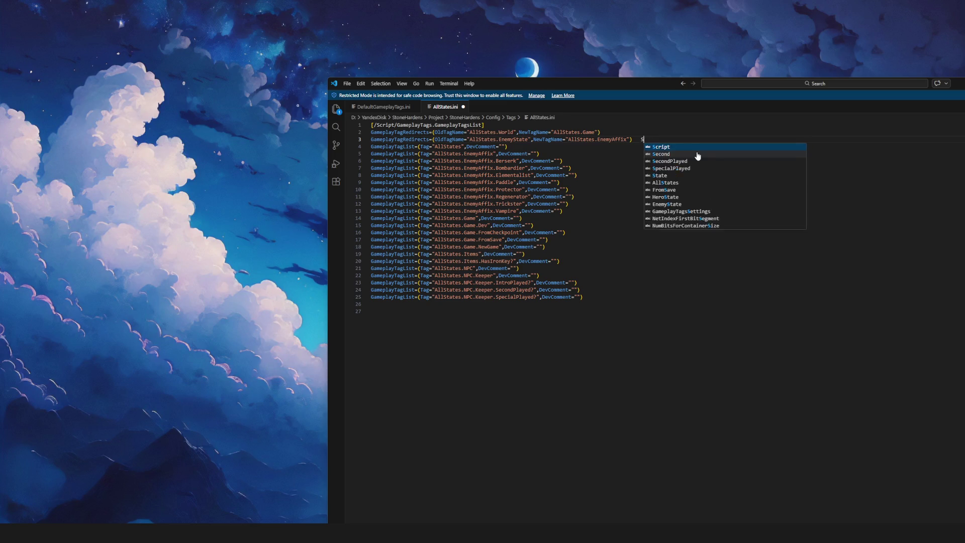
pyautogui.write('stat')
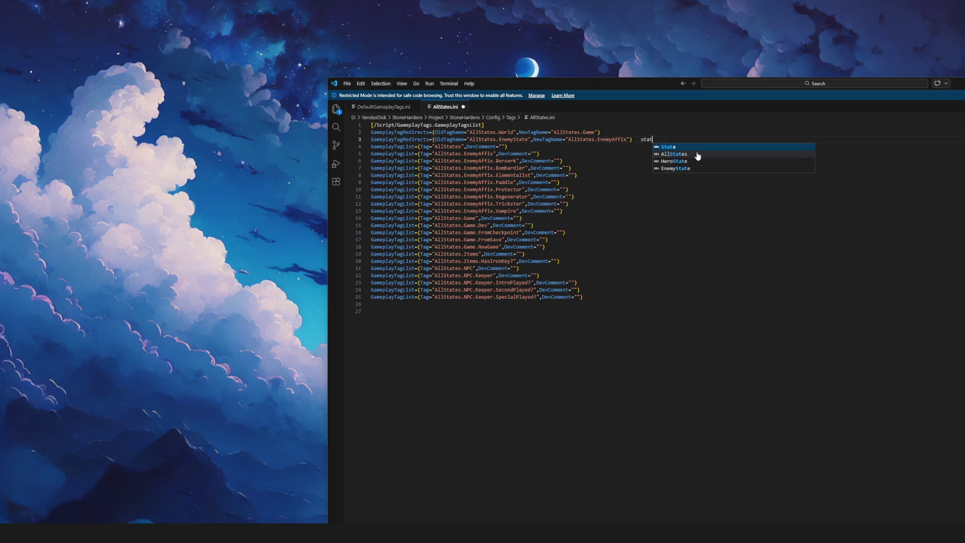
pyautogui.write('e')
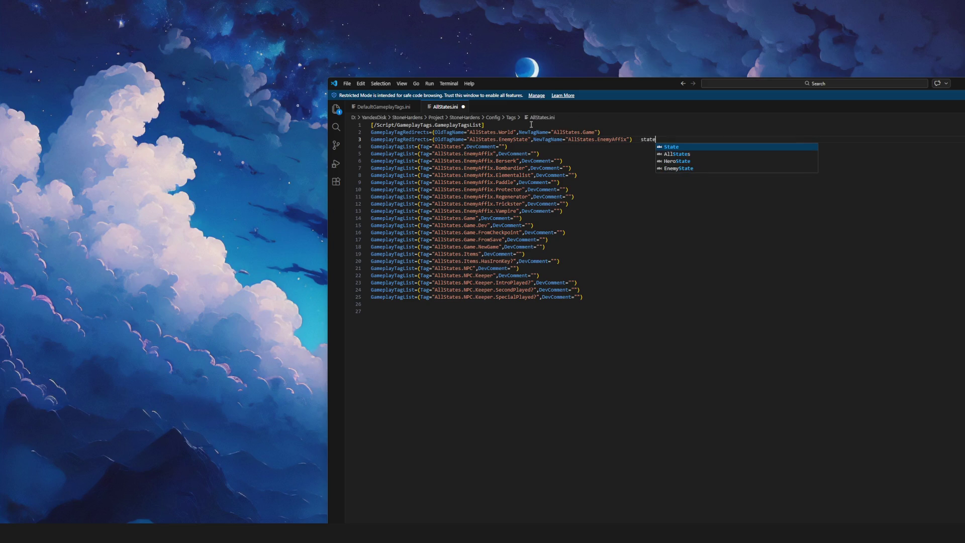
pyautogui.moveTo(470, 139); pyautogui.dragTo(528, 139)
pyautogui.click(686, 140)
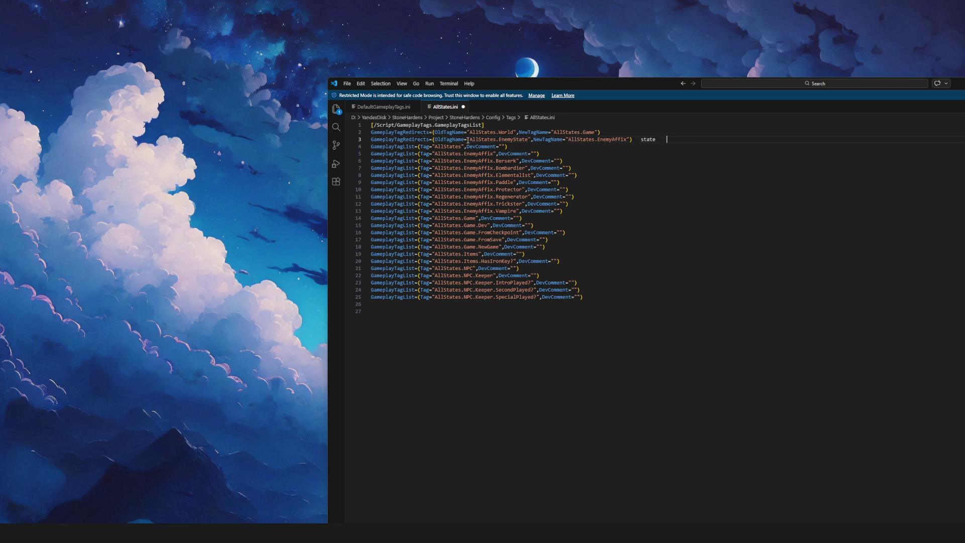
# Copy the 'AllStates.' prefix after the note and autocomplete it to AllStates.HeroState
pyautogui.moveTo(469, 139)
pyautogui.mouseDown()
pyautogui.moveTo(629, 139)
pyautogui.moveTo(498, 139)
pyautogui.mouseUp()
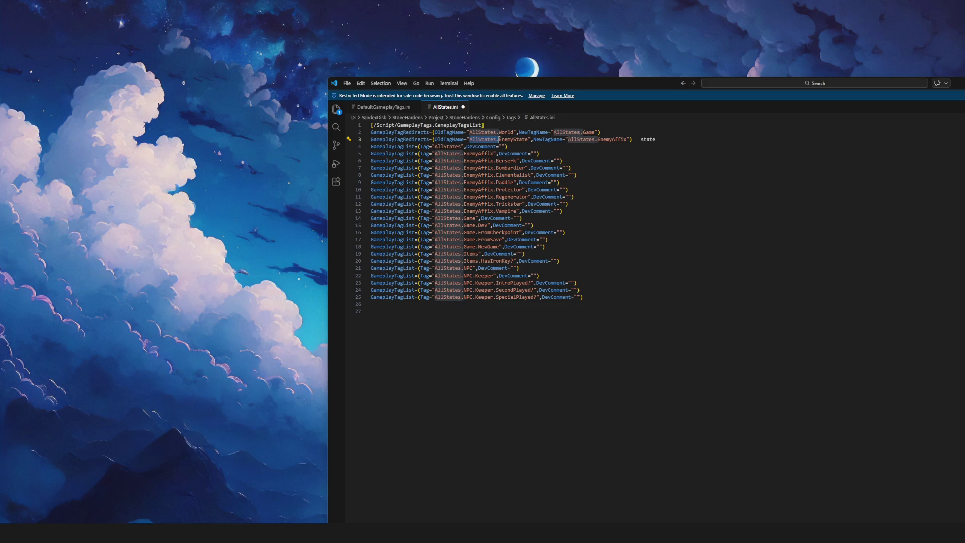
pyautogui.hotkey('ctrl', 'c')
pyautogui.click(699, 141)
pyautogui.hotkey('ctrl', 'v')
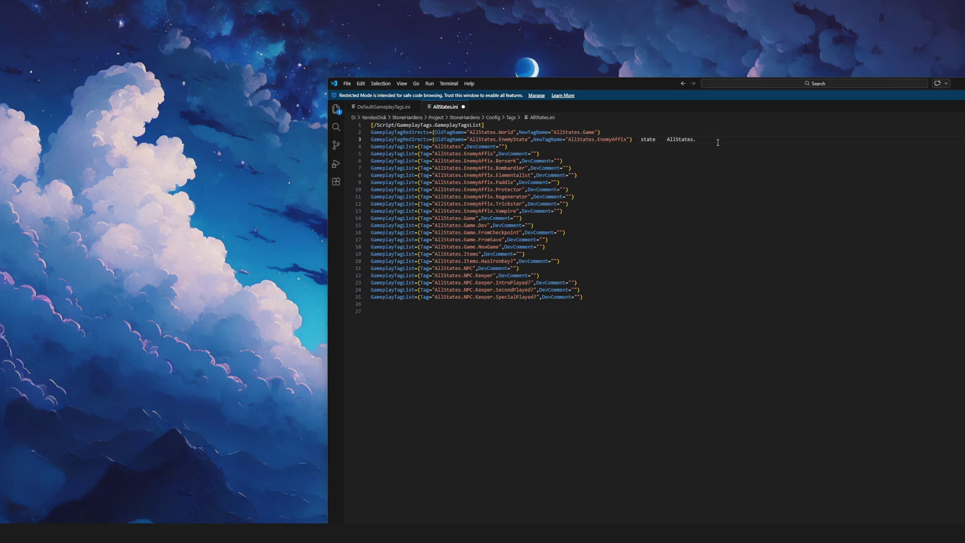
pyautogui.write('HeroState')
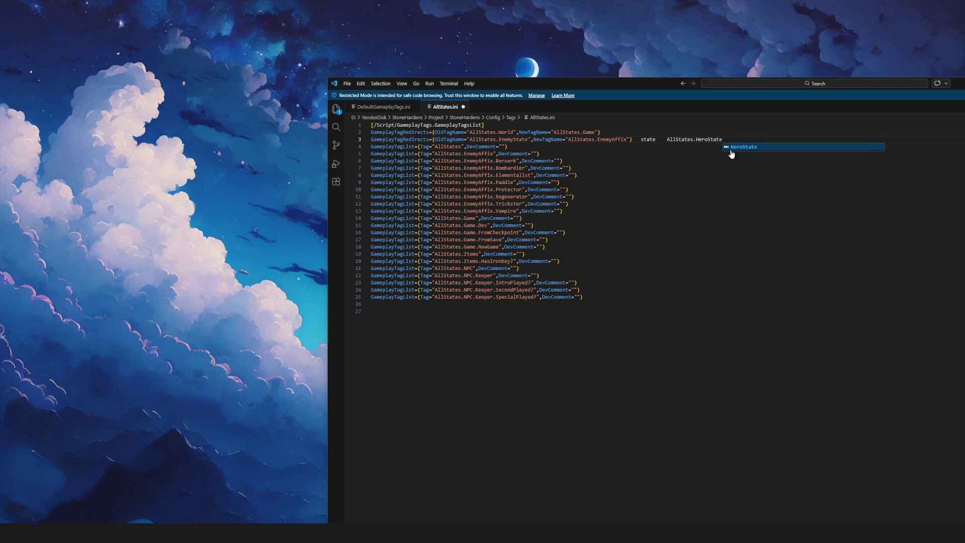
pyautogui.click(731, 149)
# Delete the trailing 'State AllStates.HeroState' note from line 3
pyautogui.moveTo(641, 140); pyautogui.dragTo(756, 138)
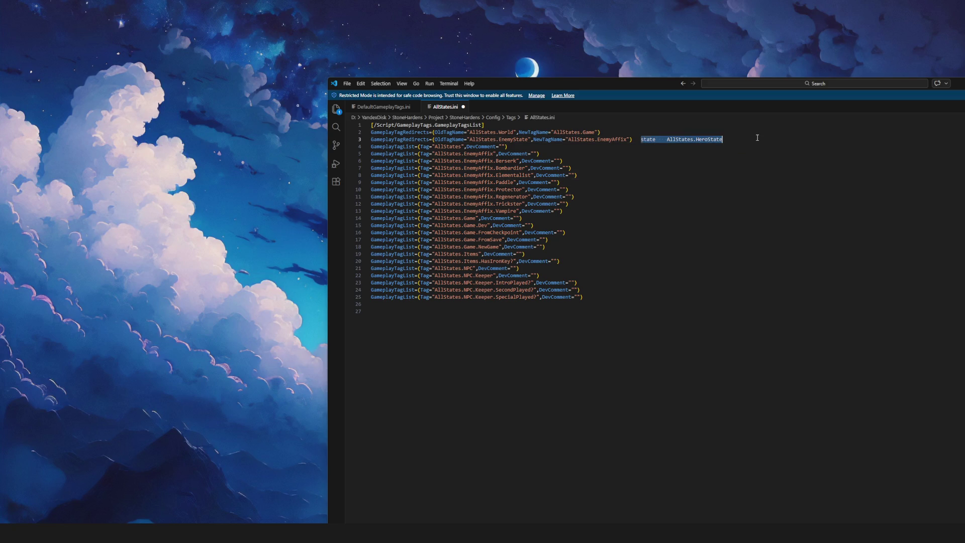
pyautogui.click(764, 306)
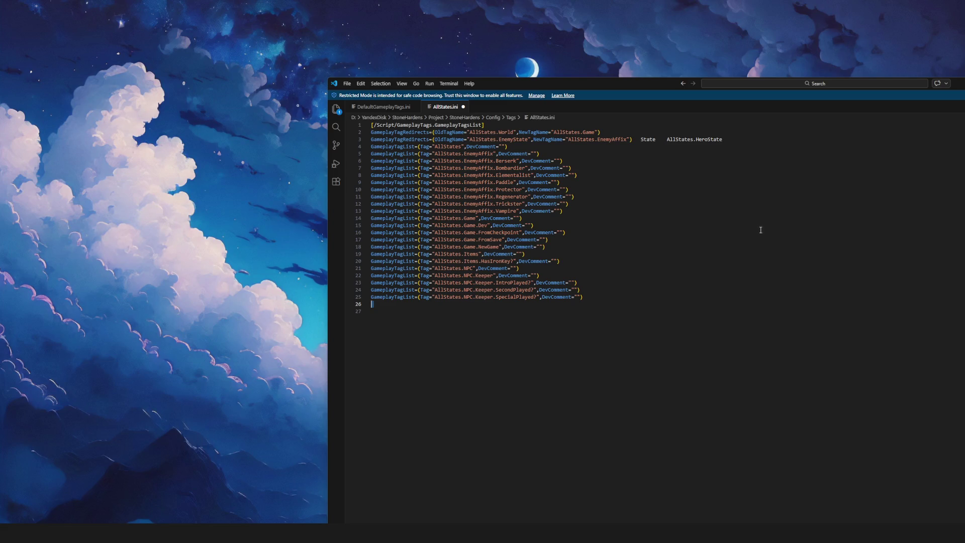
pyautogui.moveTo(740, 139); pyautogui.dragTo(640, 140)
pyautogui.press('BackSpace')
pyautogui.press('BackSpace')
# Review the redirects and State occurrences in DefaultGameplayTags.ini
pyautogui.click(385, 107)
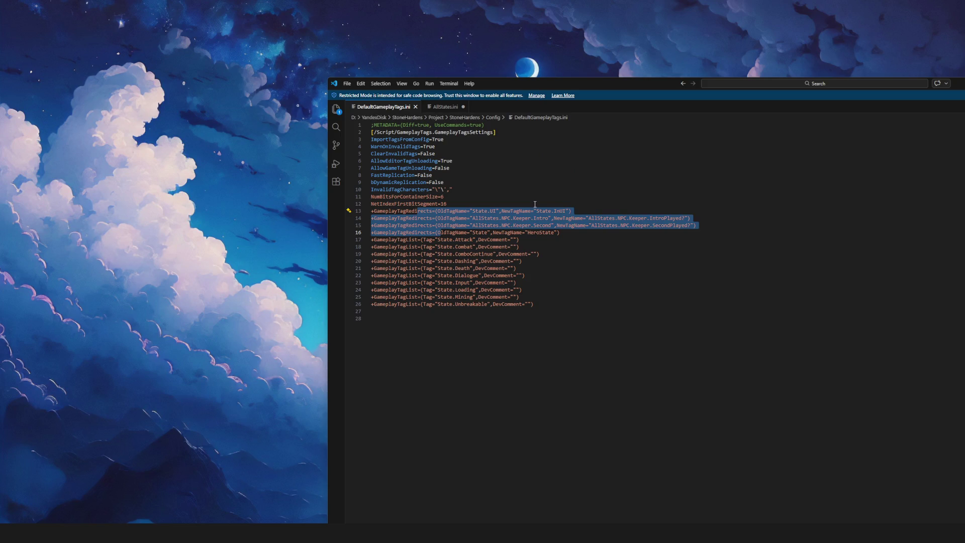
pyautogui.click(515, 233)
pyautogui.click(476, 233)
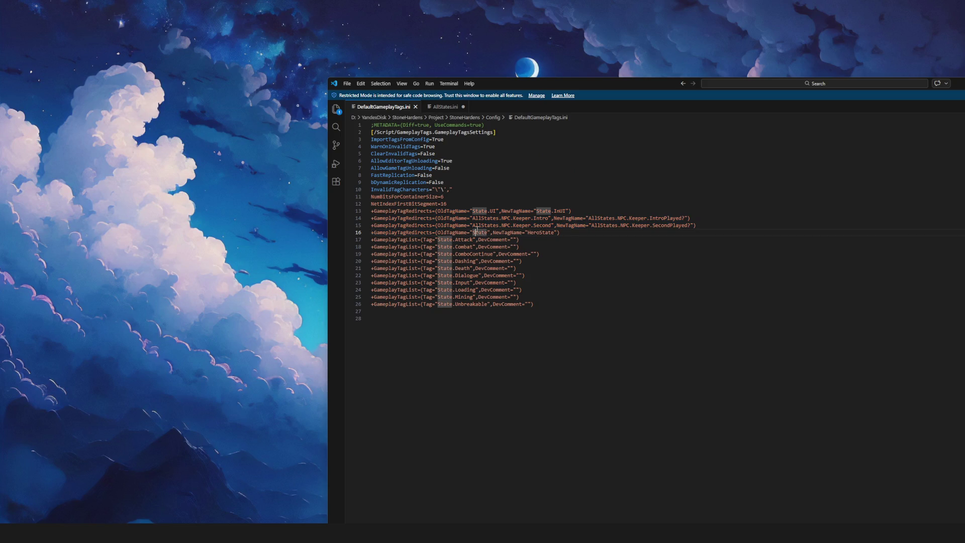
pyautogui.click(539, 267)
pyautogui.scroll(-5, 506, 248)
pyautogui.scroll(5, 506, 248)
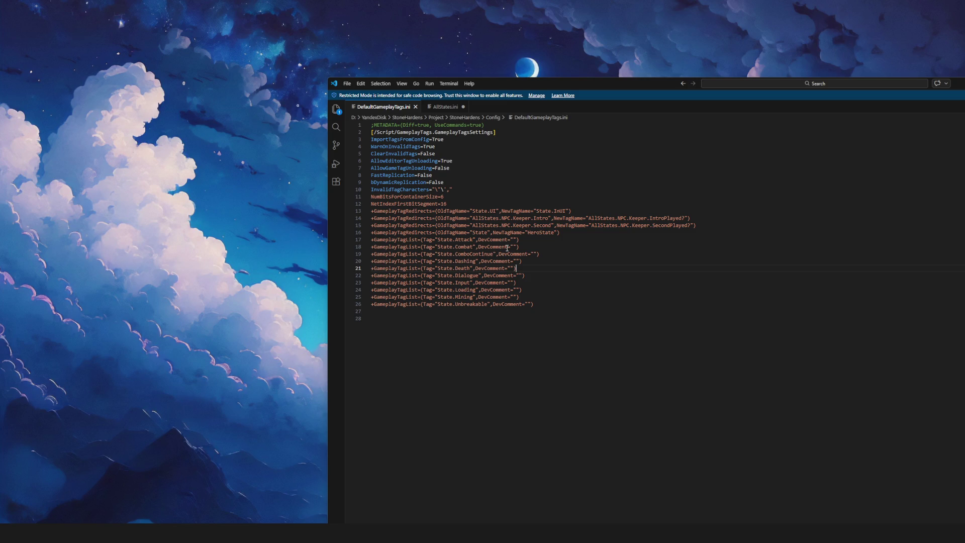
# Move the editor window and re-check the EnemyState redirect line in AllStates.ini
pyautogui.click(446, 107)
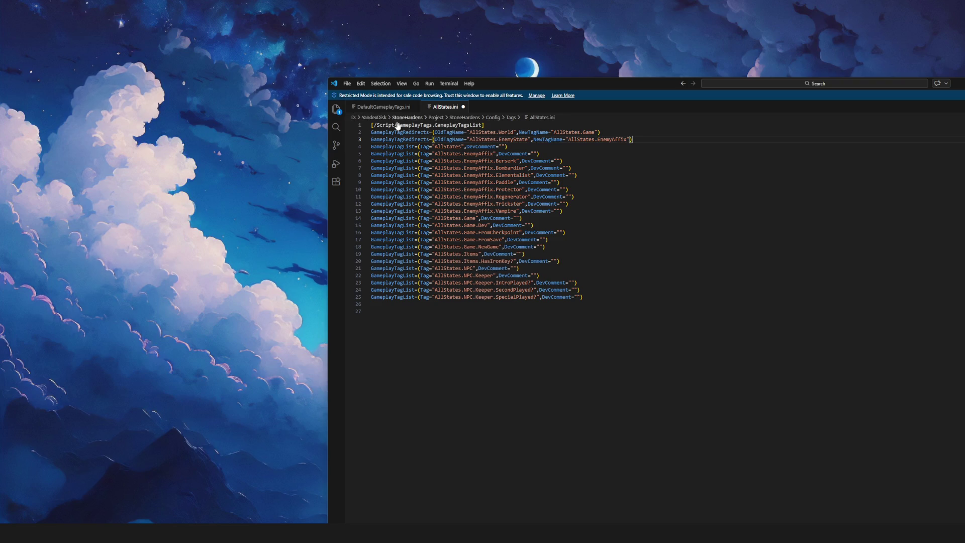
pyautogui.click(604, 196)
pyautogui.moveTo(633, 87); pyautogui.dragTo(560, 80)
pyautogui.click(629, 135)
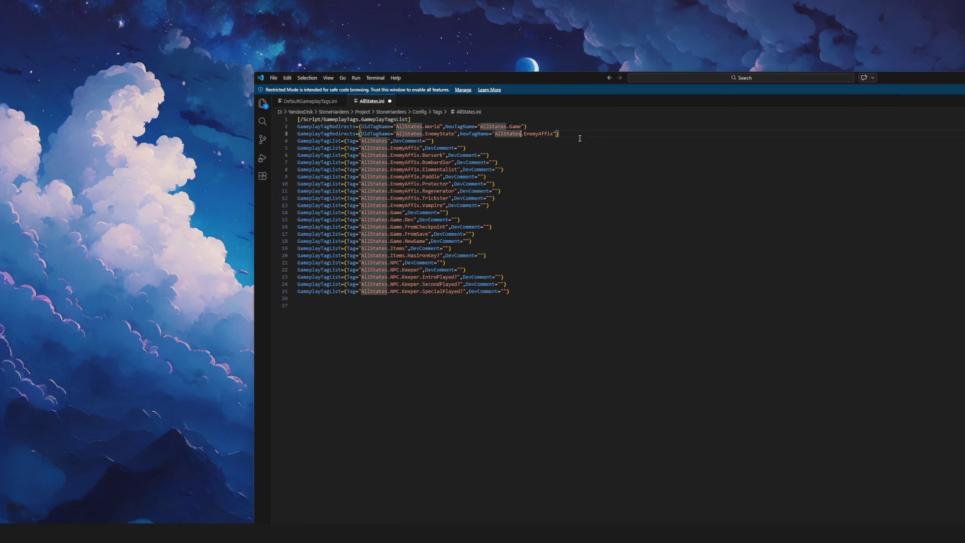
pyautogui.tripleClick(628, 133)
pyautogui.doubleClick(443, 134)
pyautogui.click(628, 134)
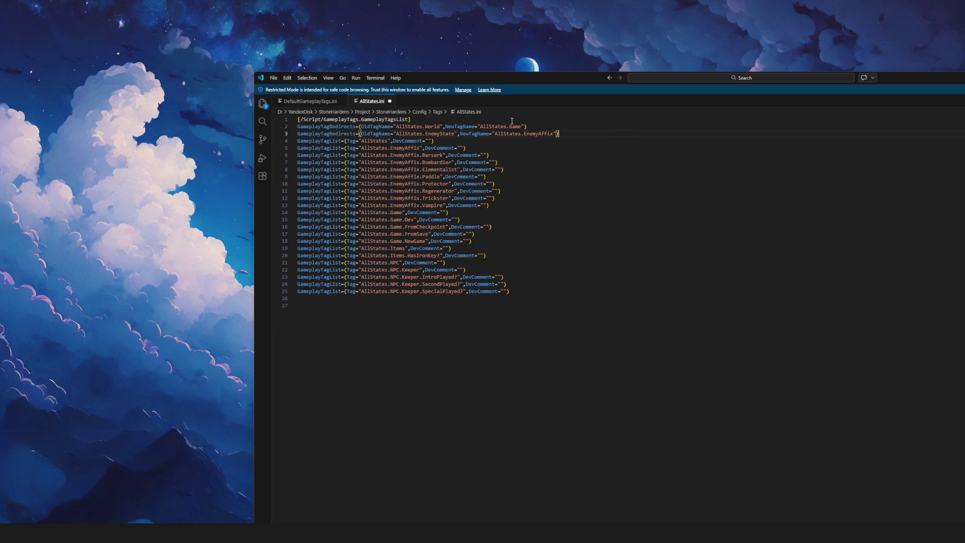
# Return to DefaultGameplayTags.ini, reposition the window and close Visual Studio Code
pyautogui.click(314, 102)
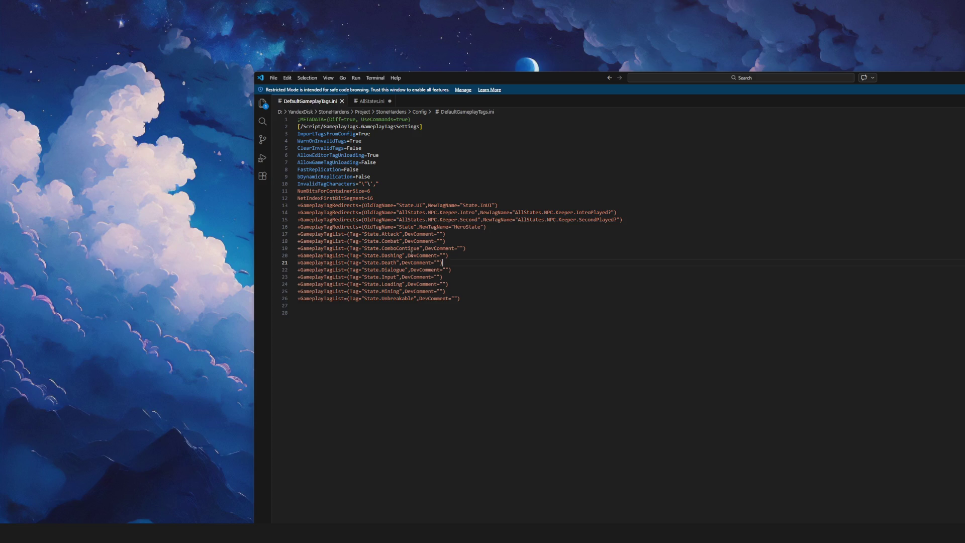
pyautogui.moveTo(564, 80)
pyautogui.mouseDown()
pyautogui.moveTo(296, 71)
pyautogui.moveTo(360, 68)
pyautogui.mouseUp()
pyautogui.moveTo(770, 76); pyautogui.dragTo(743, 73)
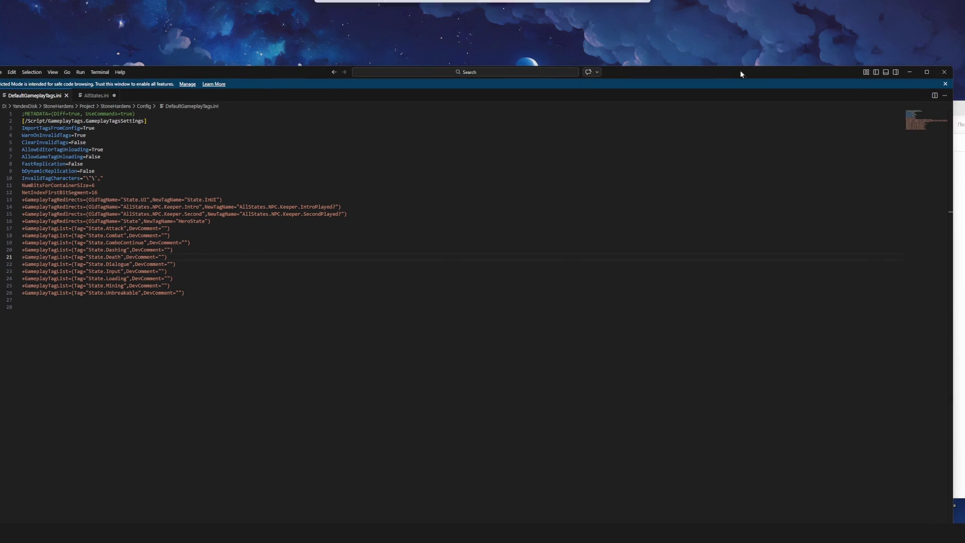
pyautogui.click(946, 71)
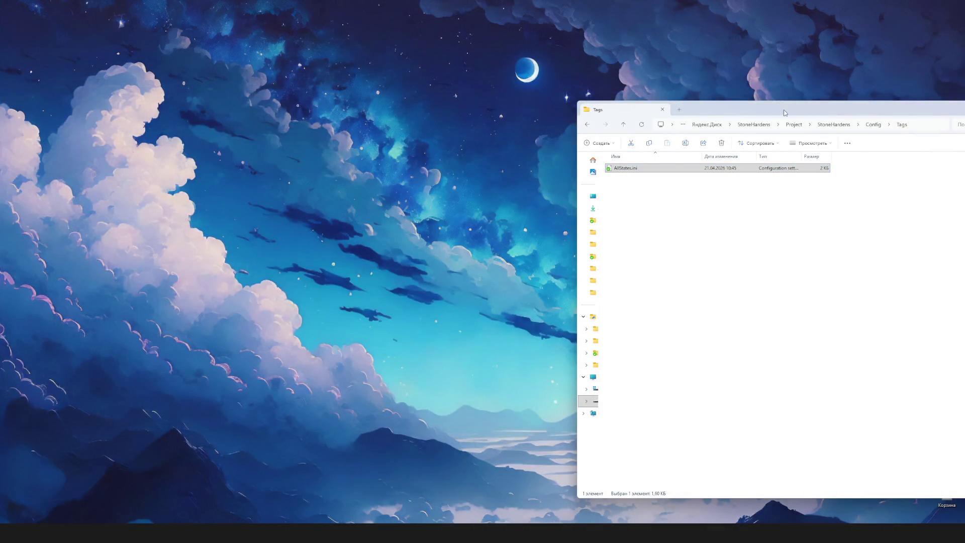
# Center the Tags folder window and minimize it
pyautogui.moveTo(779, 115); pyautogui.dragTo(638, 116)
pyautogui.click(710, 103)
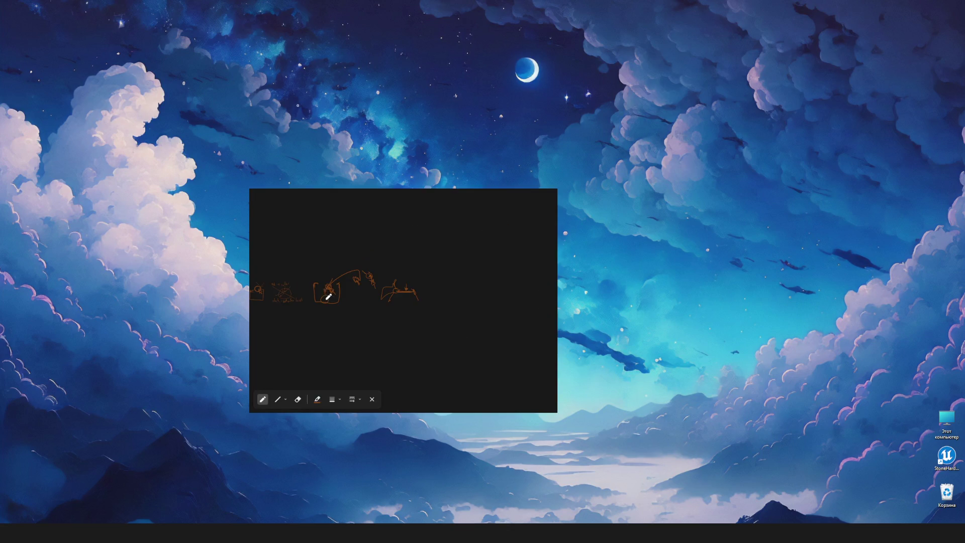
# Sketch an open-topped box with a corner line and a bottle-shaped arch beside it
pyautogui.moveTo(421, 267)
pyautogui.mouseDown()
pyautogui.moveTo(468, 276)
pyautogui.moveTo(441, 264)
pyautogui.mouseUp()
pyautogui.scroll(2, 469, 268)
pyautogui.moveTo(361, 263); pyautogui.dragTo(379, 262)
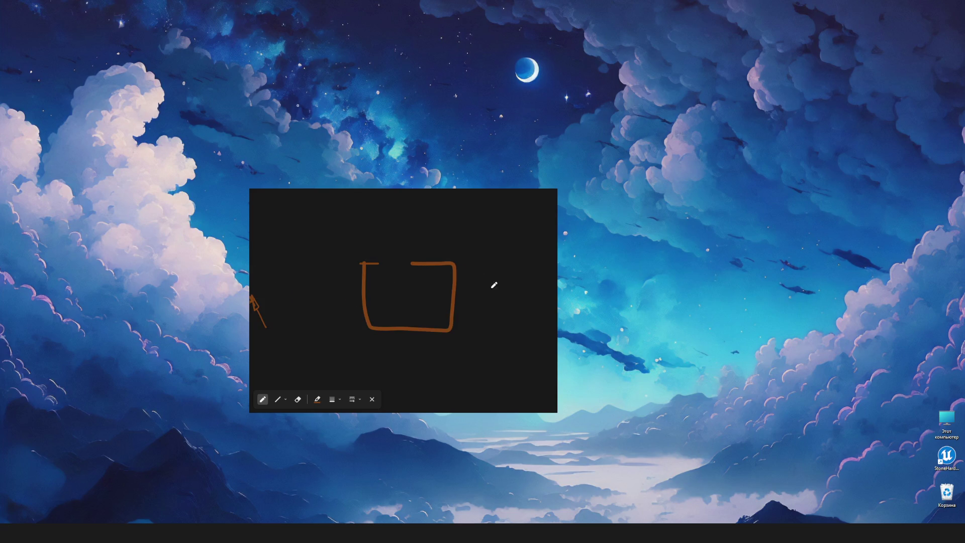
pyautogui.moveTo(486, 297)
pyautogui.mouseDown()
pyautogui.moveTo(484, 271)
pyautogui.moveTo(508, 294)
pyautogui.moveTo(484, 296)
pyautogui.mouseUp()
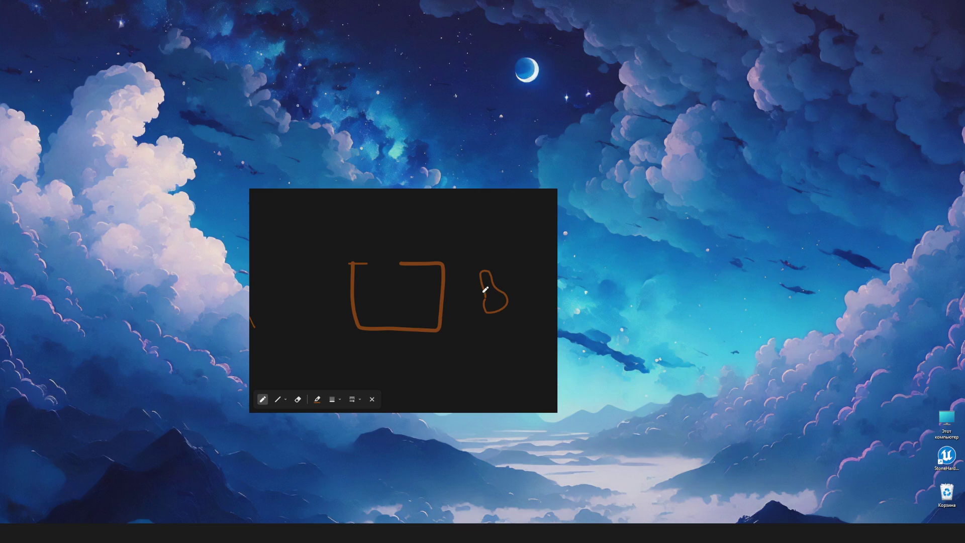
pyautogui.moveTo(483, 281)
pyautogui.mouseDown()
pyautogui.moveTo(485, 299)
pyautogui.moveTo(474, 300)
pyautogui.moveTo(486, 296)
pyautogui.moveTo(494, 323)
pyautogui.moveTo(485, 279)
pyautogui.moveTo(501, 299)
pyautogui.mouseUp()
# Add a box-edge stroke, V mark, circle, tall narrow rectangle and a dot below
pyautogui.moveTo(458, 323)
pyautogui.mouseDown()
pyautogui.moveTo(442, 308)
pyautogui.moveTo(459, 276)
pyautogui.moveTo(475, 301)
pyautogui.moveTo(460, 320)
pyautogui.mouseUp()
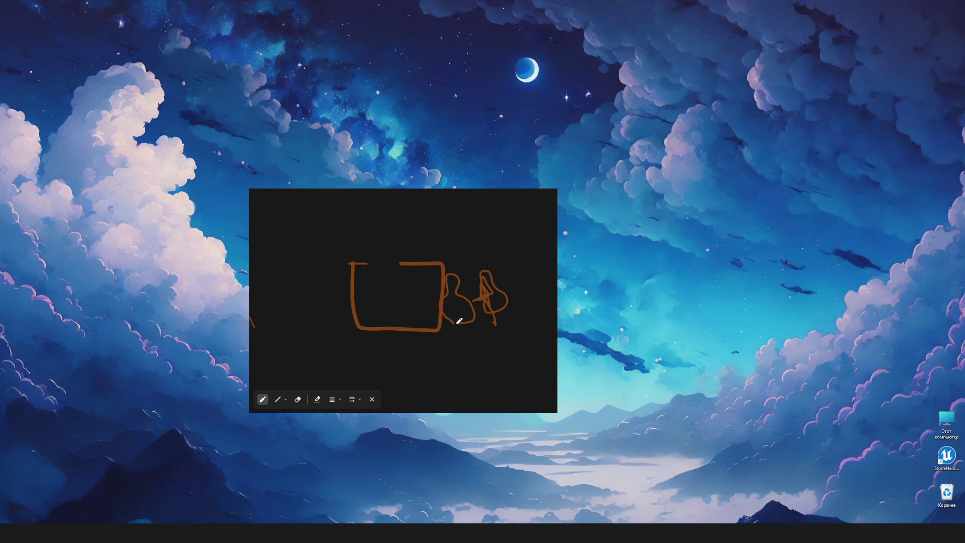
pyautogui.moveTo(459, 252); pyautogui.dragTo(457, 272)
pyautogui.moveTo(457, 316)
pyautogui.mouseDown()
pyautogui.moveTo(469, 323)
pyautogui.moveTo(455, 293)
pyautogui.moveTo(473, 316)
pyautogui.moveTo(464, 310)
pyautogui.mouseUp()
pyautogui.scroll(3, 419, 304)
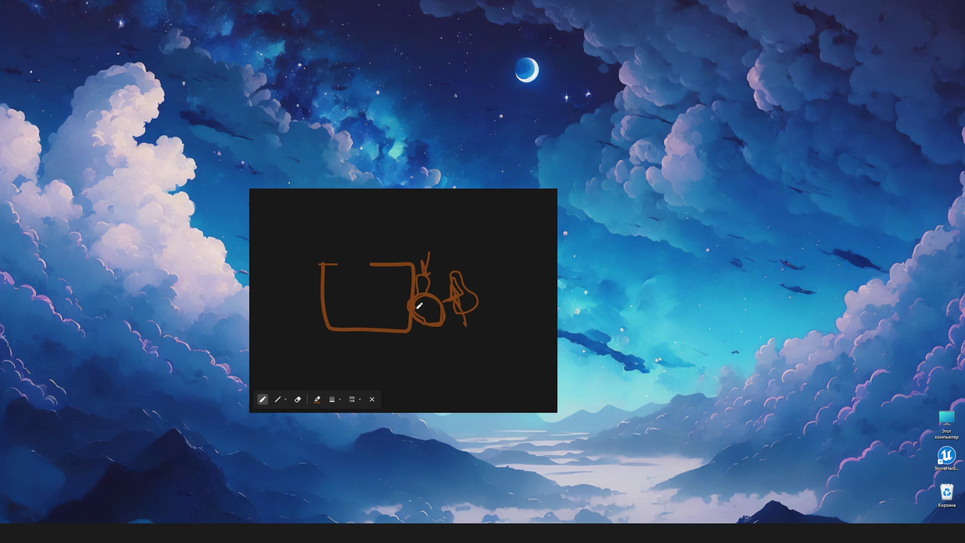
pyautogui.moveTo(371, 225)
pyautogui.mouseDown()
pyautogui.moveTo(371, 214)
pyautogui.moveTo(430, 234)
pyautogui.moveTo(429, 386)
pyautogui.moveTo(371, 366)
pyautogui.moveTo(370, 347)
pyautogui.mouseUp()
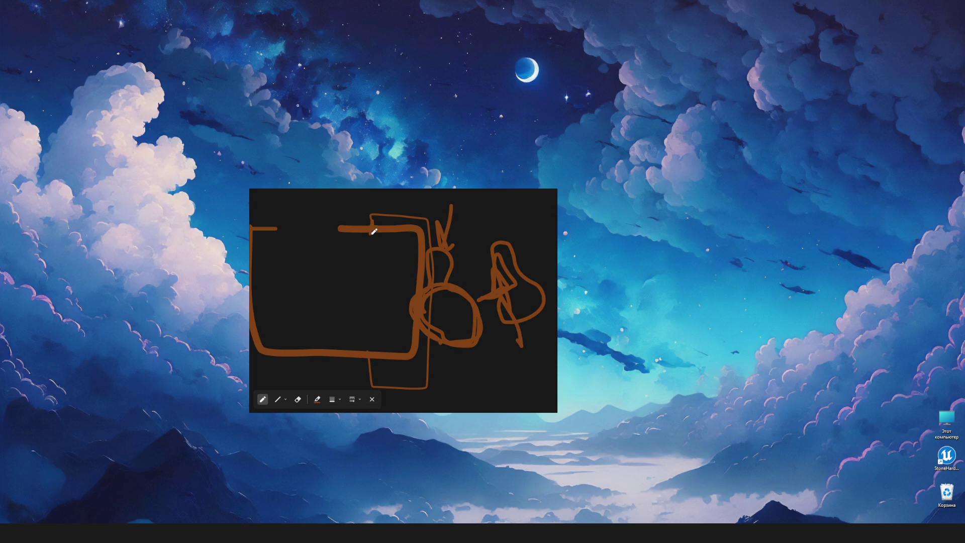
pyautogui.hscroll(2, 376, 319)
pyautogui.scroll(-2, 377, 319)
pyautogui.scroll(1, 431, 334)
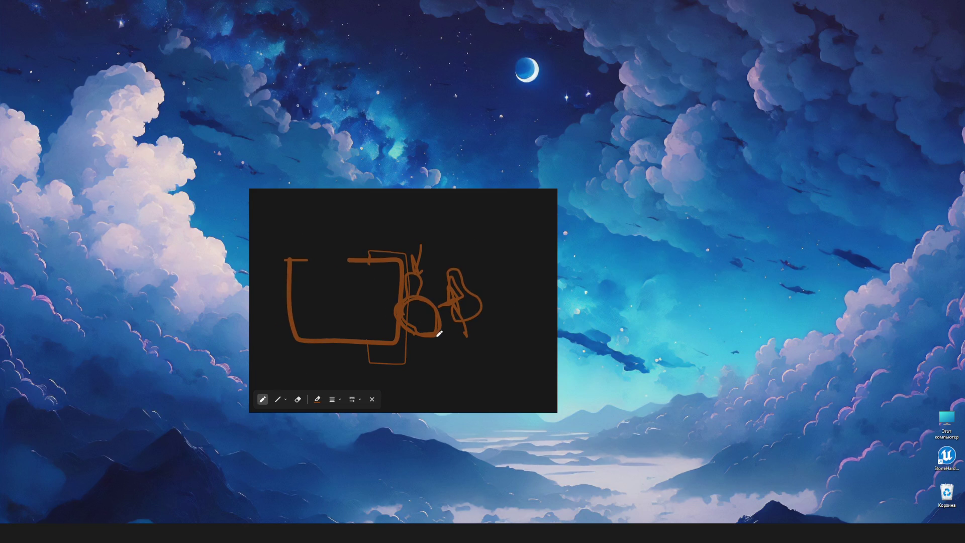
pyautogui.click(415, 342)
# Add small marks and a dot around the circle and an A-shaped peak in the right figure
pyautogui.moveTo(437, 278); pyautogui.dragTo(423, 288)
pyautogui.moveTo(416, 279); pyautogui.dragTo(415, 284)
pyautogui.moveTo(447, 293)
pyautogui.mouseDown()
pyautogui.moveTo(455, 301)
pyautogui.moveTo(438, 280)
pyautogui.mouseUp()
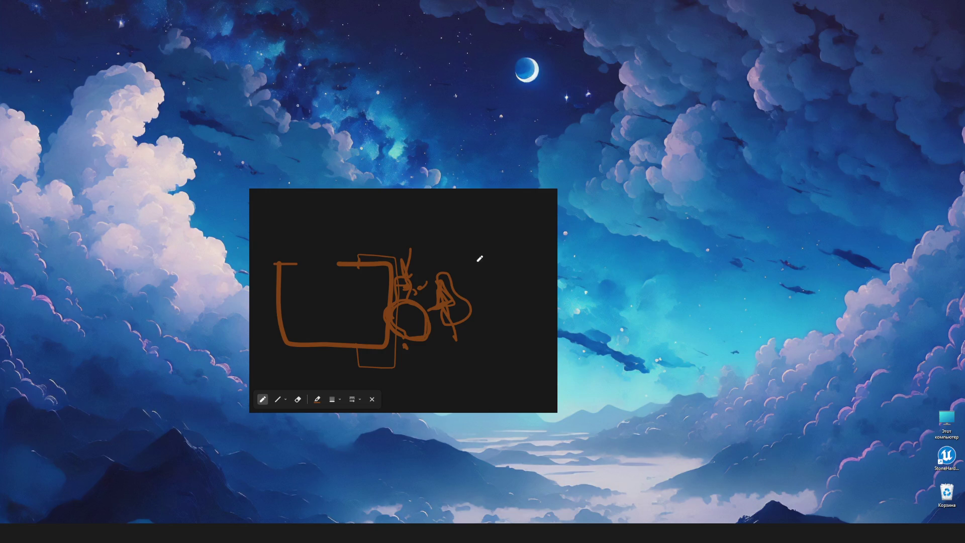
pyautogui.click(407, 352)
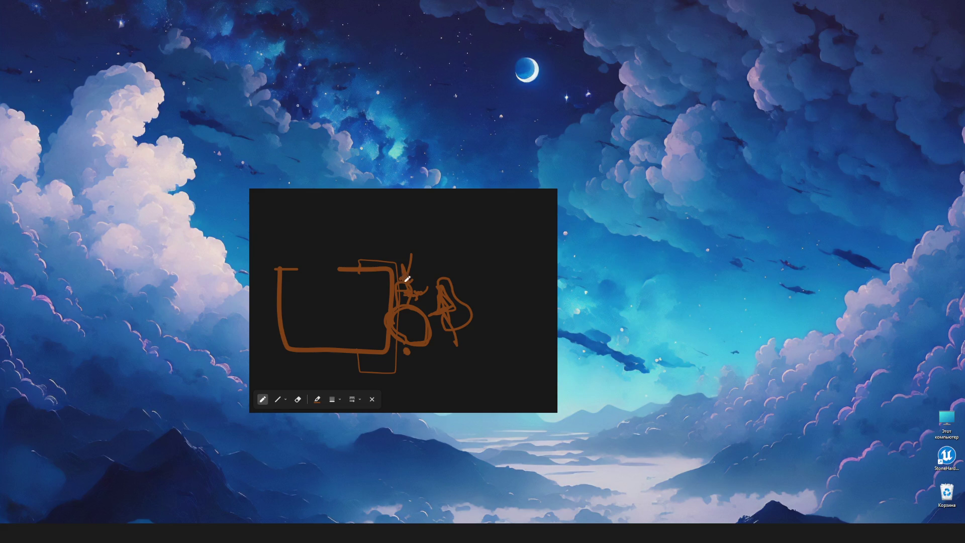
pyautogui.hscroll(1, 403, 274)
pyautogui.scroll(-1, 402, 274)
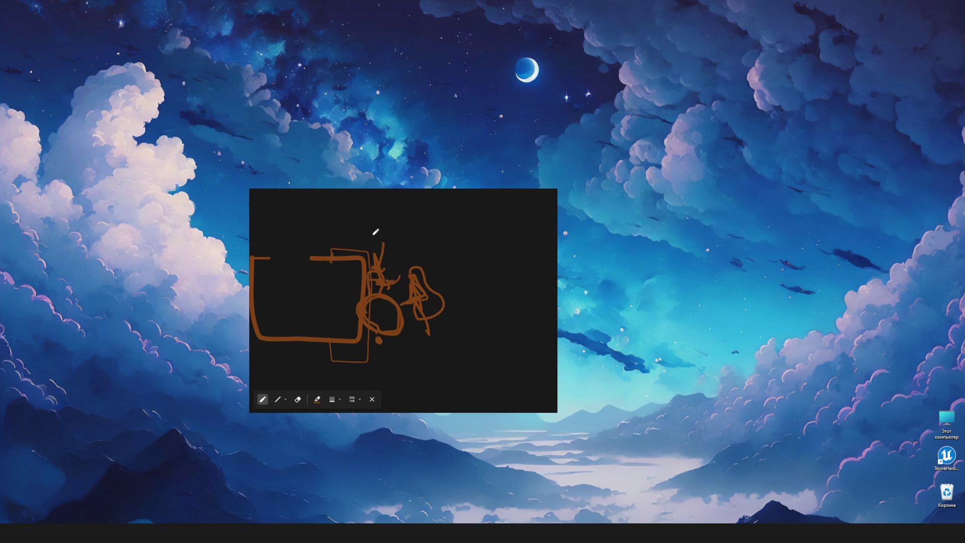
pyautogui.hscroll(-1, 396, 241)
pyautogui.scroll(1, 396, 241)
pyautogui.hscroll(1, 395, 241)
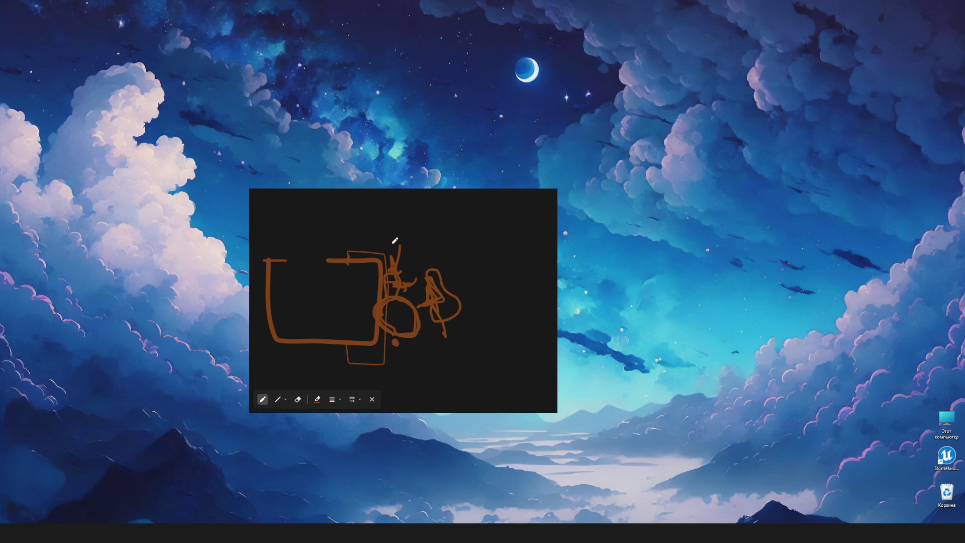
pyautogui.hscroll(-1, 394, 241)
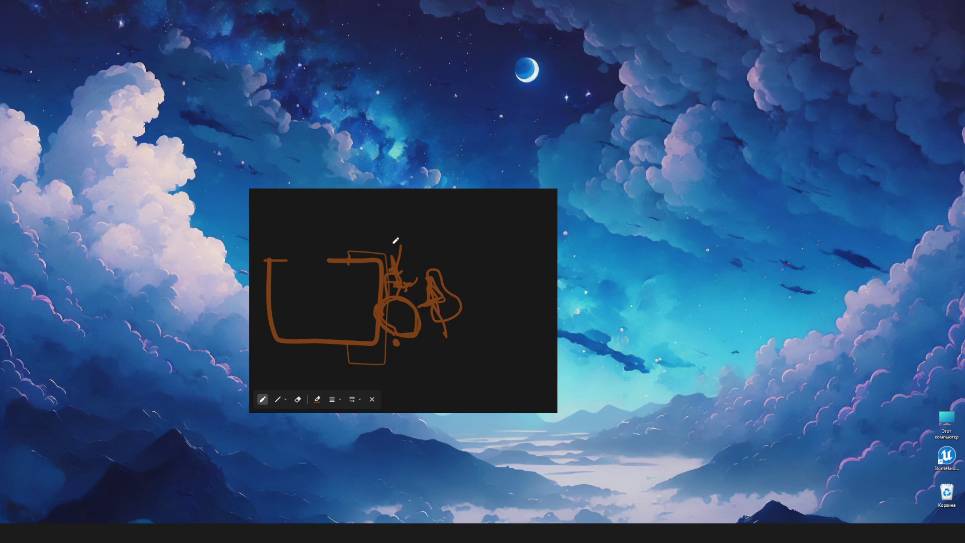
pyautogui.hscroll(1, 396, 241)
pyautogui.scroll(1, 395, 240)
pyautogui.scroll(2, 392, 243)
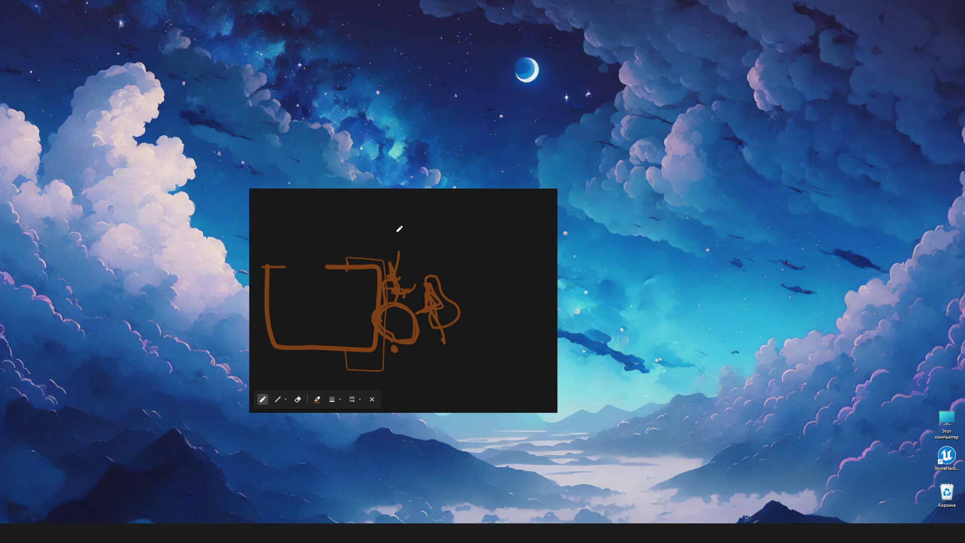
# Handwrite the label 'set desired' beside the sketch
pyautogui.moveTo(465, 221)
pyautogui.mouseDown()
pyautogui.moveTo(458, 230)
pyautogui.moveTo(491, 218)
pyautogui.moveTo(465, 230)
pyautogui.moveTo(494, 227)
pyautogui.moveTo(507, 216)
pyautogui.moveTo(486, 231)
pyautogui.moveTo(511, 224)
pyautogui.mouseUp()
pyautogui.hscroll(2, 470, 217)
pyautogui.hscroll(2, 508, 222)
pyautogui.hscroll(-4, 387, 276)
pyautogui.scroll(-1, 387, 276)
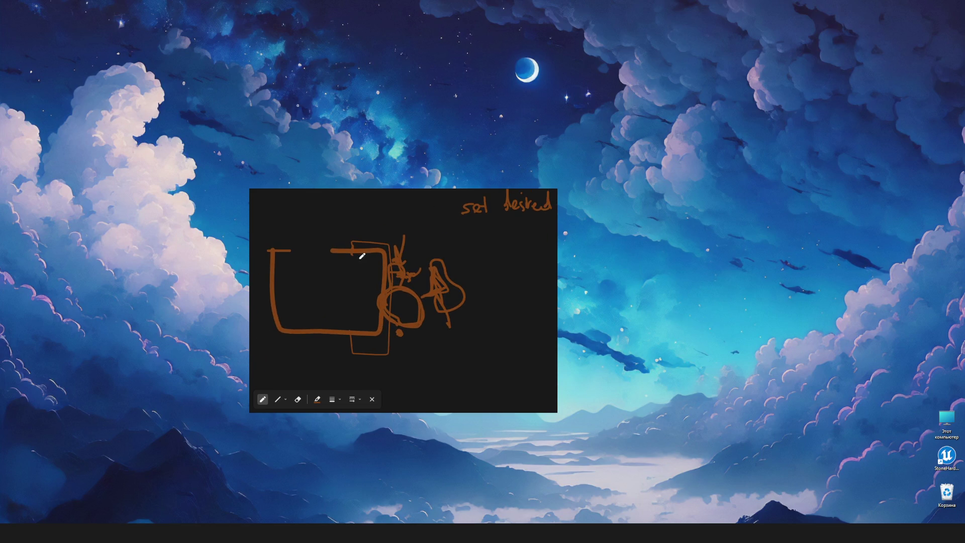
# Draw a vertical line inside the box and trace the top of the tall rectangle
pyautogui.moveTo(353, 242)
pyautogui.mouseDown()
pyautogui.moveTo(330, 240)
pyautogui.moveTo(338, 349)
pyautogui.mouseUp()
pyautogui.hscroll(1, 338, 349)
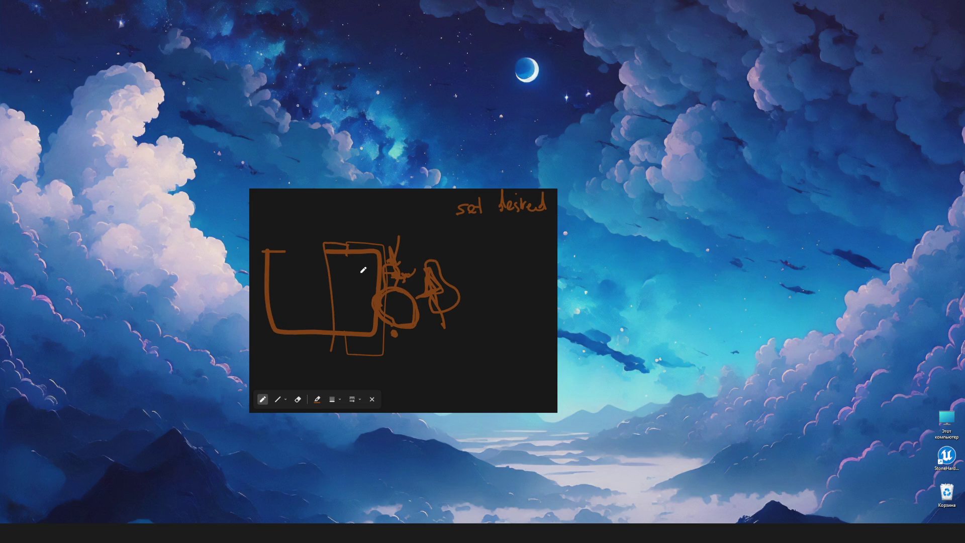
pyautogui.scroll(2, 367, 273)
pyautogui.scroll(-2, 371, 276)
pyautogui.scroll(1, 370, 276)
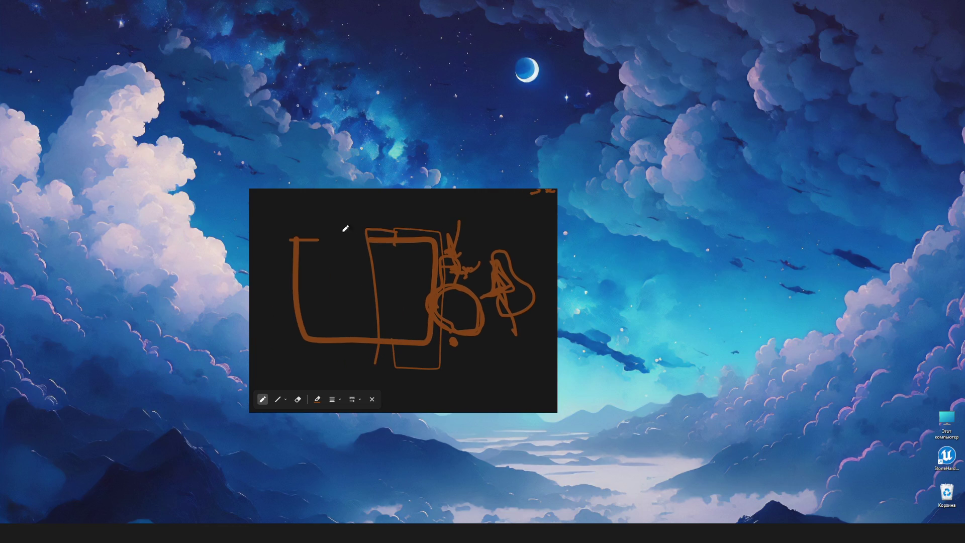
pyautogui.moveTo(422, 228)
pyautogui.mouseDown()
pyautogui.moveTo(380, 253)
pyautogui.moveTo(383, 361)
pyautogui.moveTo(440, 352)
pyautogui.moveTo(434, 234)
pyautogui.moveTo(383, 231)
pyautogui.mouseUp()
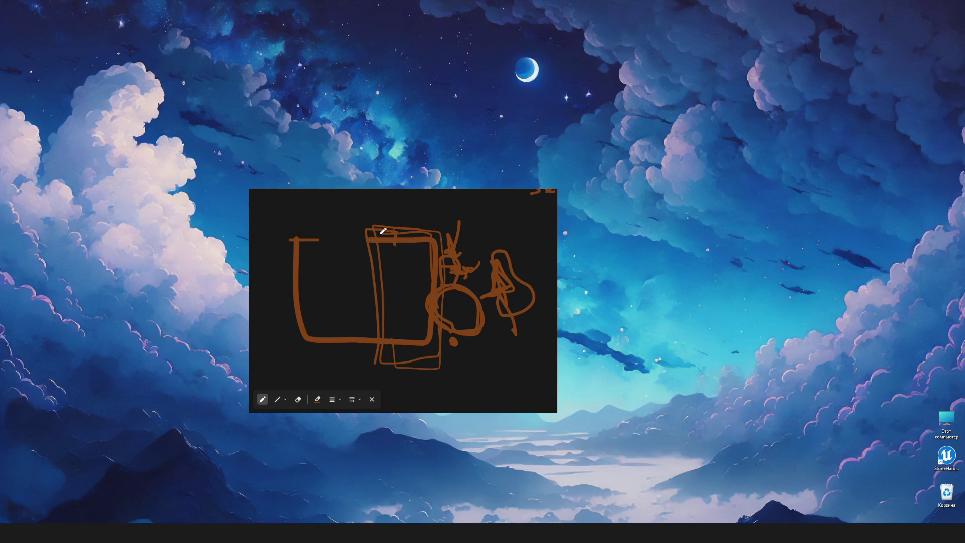
pyautogui.scroll(2, 412, 280)
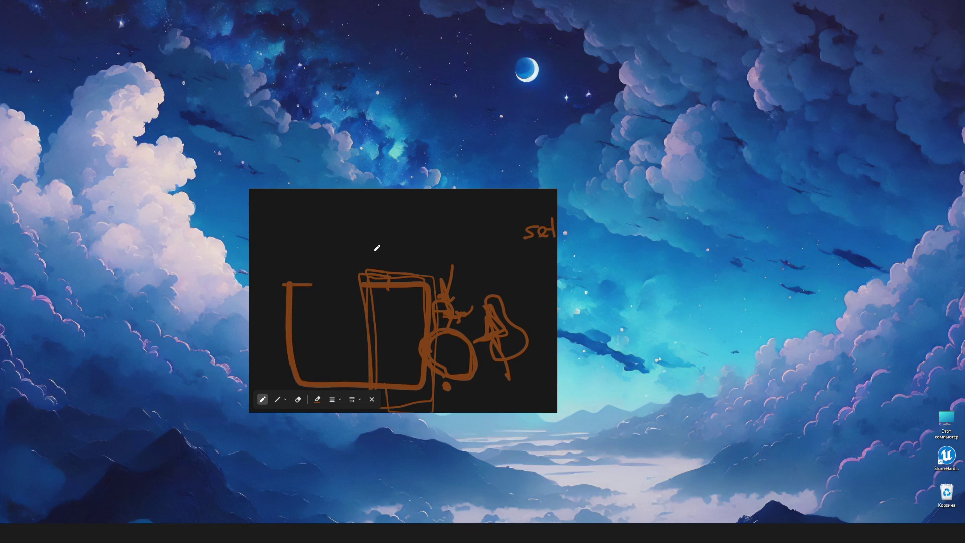
pyautogui.scroll(-2, 375, 231)
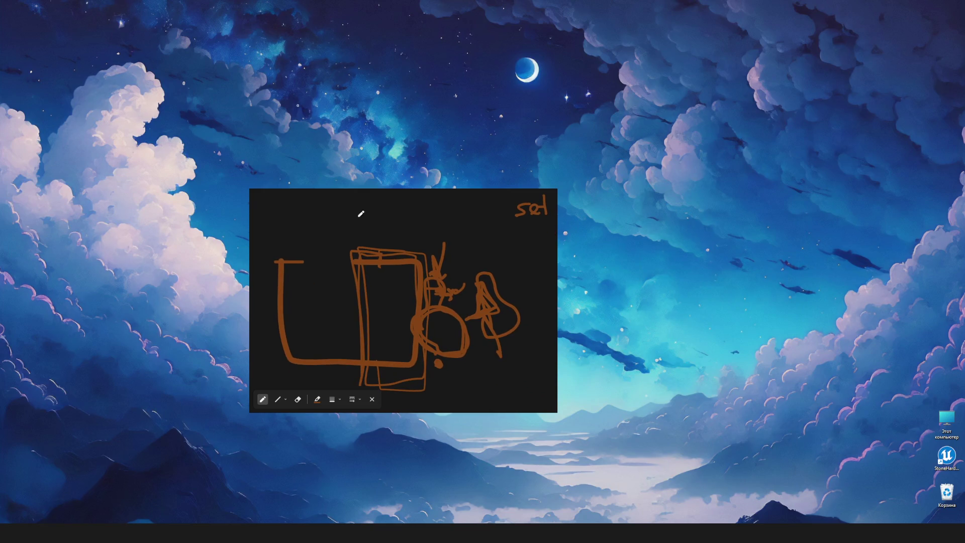
pyautogui.scroll(1, 374, 222)
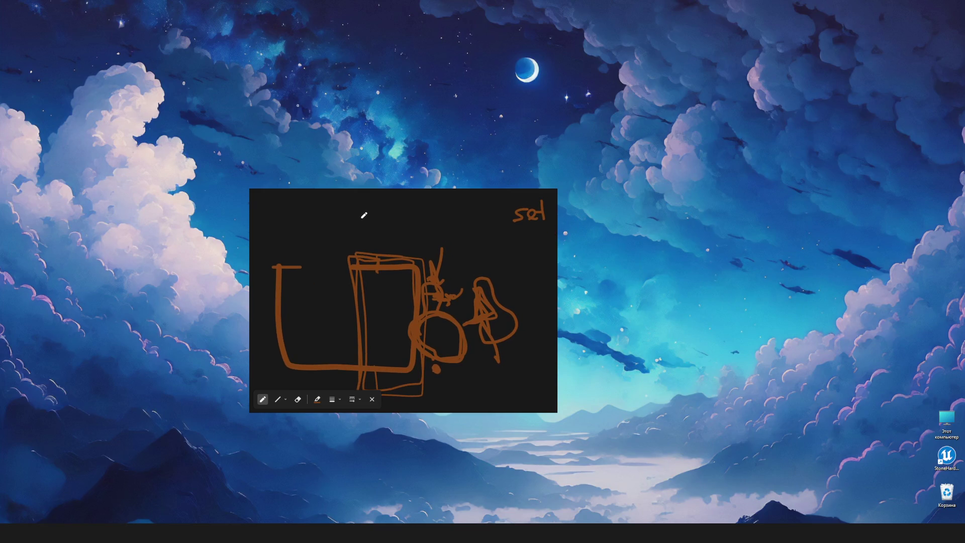
# Draw a small square above the sketch with a dot and tick left of it, plus an arrow beneath the rectangles
pyautogui.moveTo(360, 213)
pyautogui.mouseDown()
pyautogui.moveTo(386, 211)
pyautogui.moveTo(378, 233)
pyautogui.mouseUp()
pyautogui.scroll(1, 366, 214)
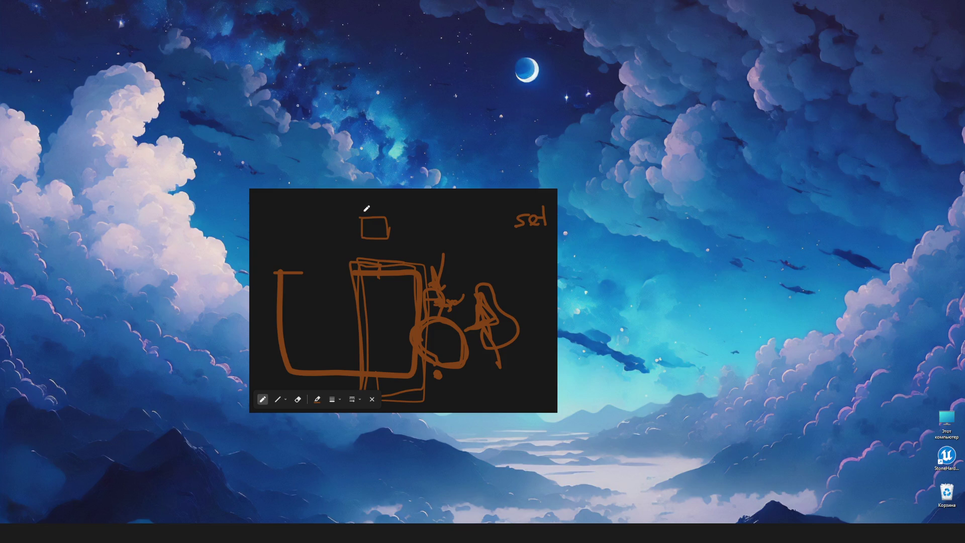
pyautogui.click(358, 246)
pyautogui.moveTo(357, 210); pyautogui.dragTo(359, 212)
pyautogui.scroll(-3, 381, 291)
pyautogui.moveTo(358, 366)
pyautogui.mouseDown()
pyautogui.moveTo(427, 372)
pyautogui.moveTo(419, 379)
pyautogui.moveTo(341, 217)
pyautogui.moveTo(414, 217)
pyautogui.moveTo(421, 334)
pyautogui.moveTo(405, 377)
pyautogui.moveTo(338, 377)
pyautogui.moveTo(349, 223)
pyautogui.mouseUp()
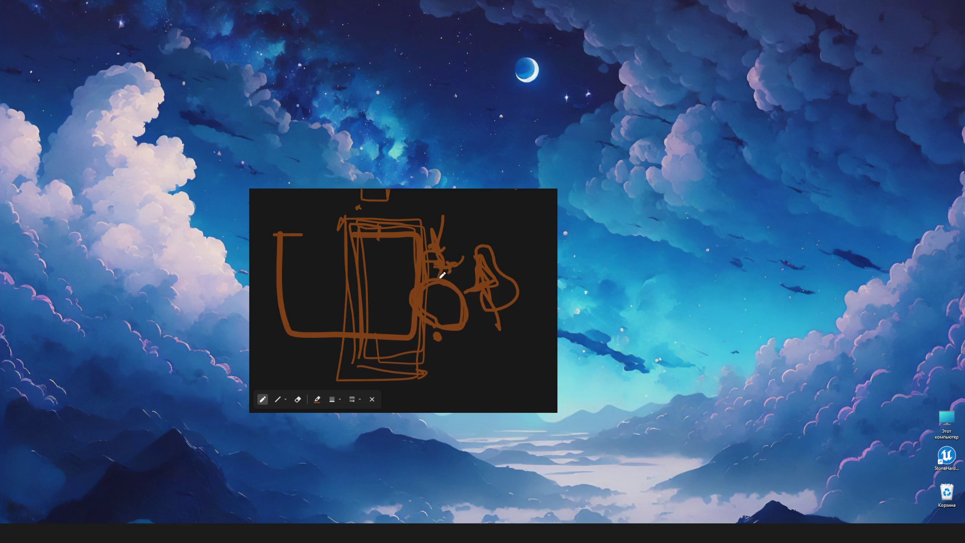
# Start handwriting the 'actor' note below the 'set desired loc' heading
pyautogui.hscroll(3, 347, 241)
pyautogui.scroll(2, 352, 254)
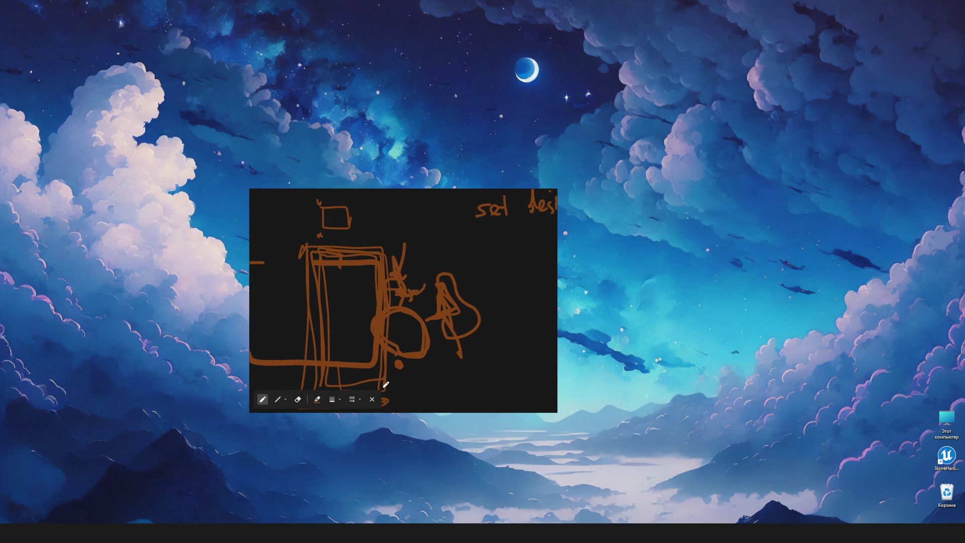
pyautogui.hscroll(1, 405, 332)
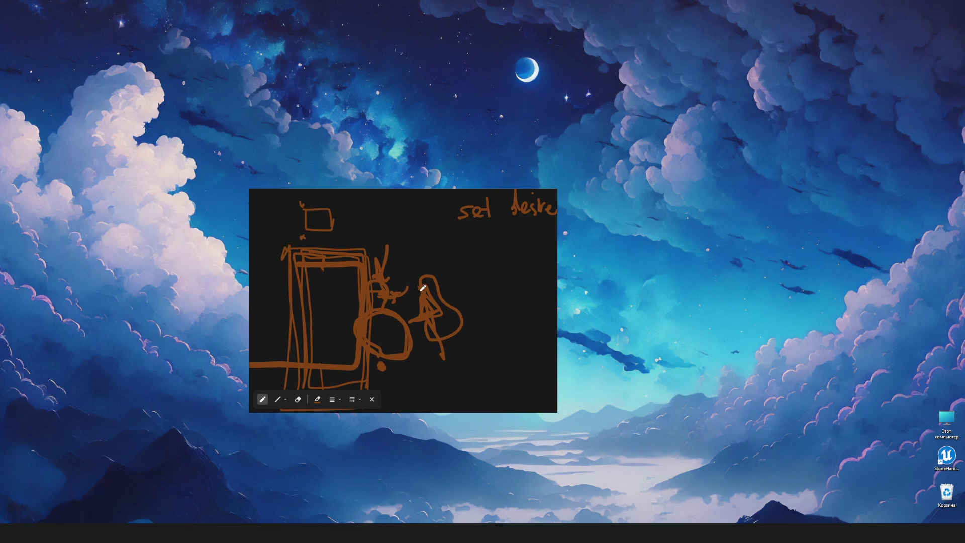
pyautogui.hscroll(5, 402, 271)
pyautogui.moveTo(412, 262); pyautogui.dragTo(433, 245)
# Continue handwriting the 'actor loc contains' note under the heading
pyautogui.moveTo(450, 256)
pyautogui.mouseDown()
pyautogui.moveTo(460, 269)
pyautogui.moveTo(475, 266)
pyautogui.mouseUp()
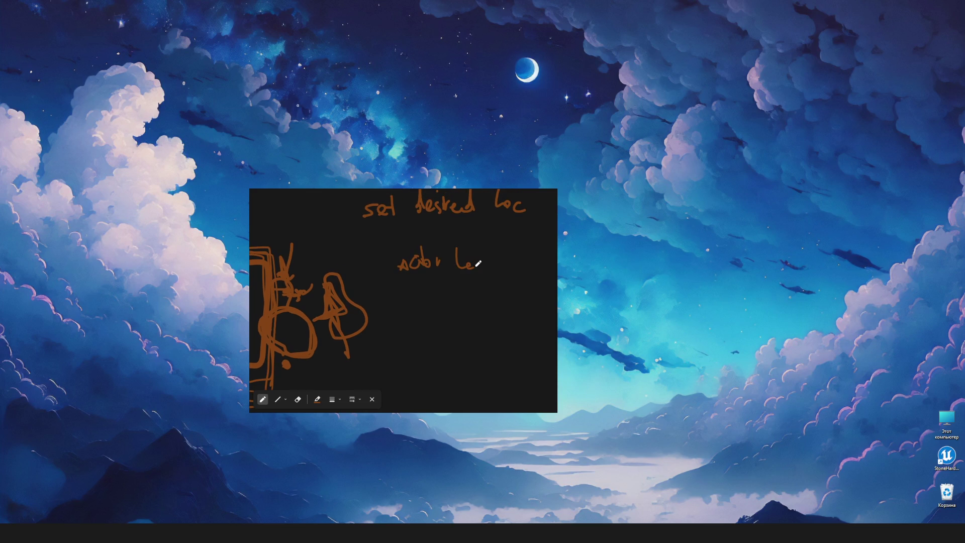
pyautogui.hscroll(3, 483, 279)
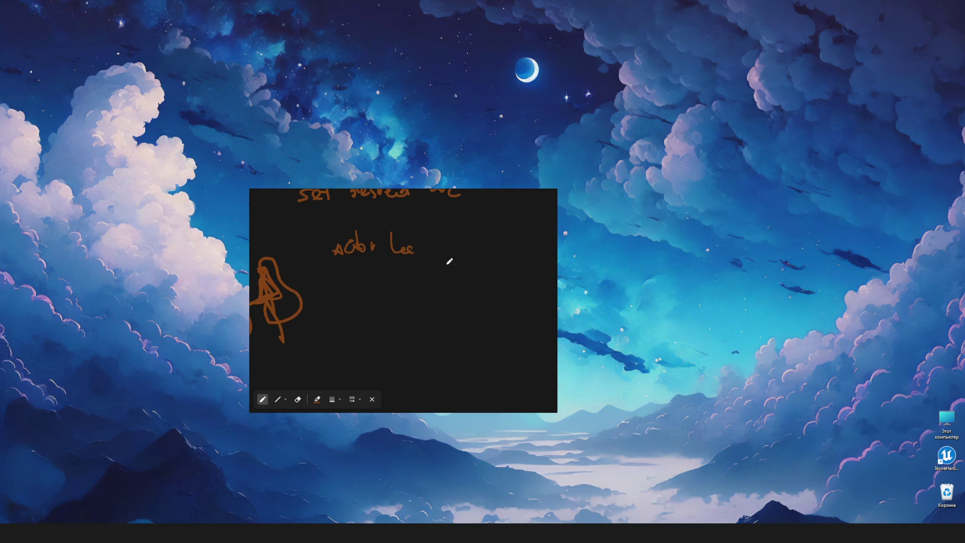
pyautogui.moveTo(450, 251)
pyautogui.mouseDown()
pyautogui.moveTo(476, 259)
pyautogui.moveTo(482, 248)
pyautogui.moveTo(502, 261)
pyautogui.mouseUp()
pyautogui.hscroll(-8, 317, 230)
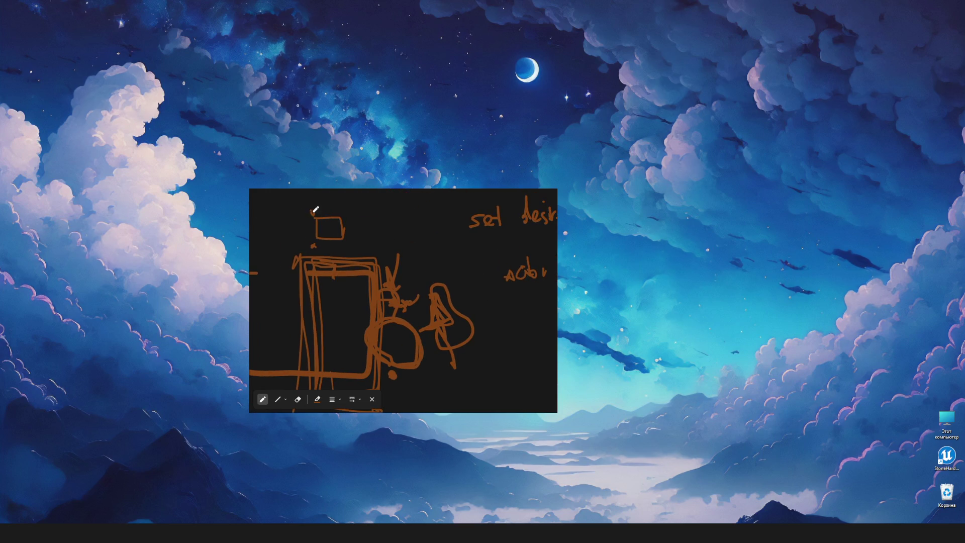
pyautogui.hscroll(9, 431, 259)
pyautogui.scroll(-1, 394, 280)
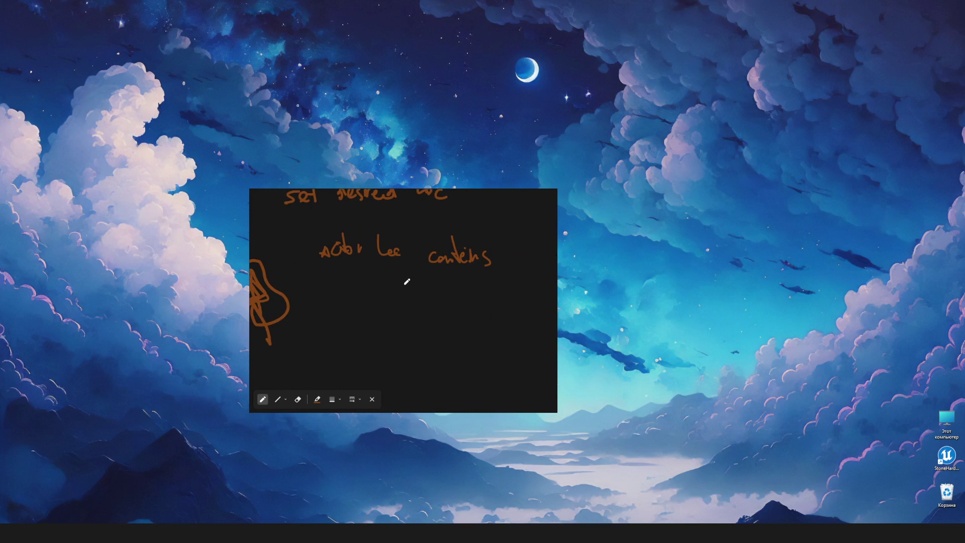
pyautogui.hscroll(2, 412, 283)
# Write '==' after 'contains' in the location note
pyautogui.moveTo(465, 259); pyautogui.dragTo(497, 261)
pyautogui.moveTo(486, 266)
pyautogui.mouseDown()
pyautogui.moveTo(501, 266)
pyautogui.moveTo(508, 225)
pyautogui.moveTo(530, 224)
pyautogui.mouseUp()
pyautogui.hscroll(1, 443, 287)
pyautogui.hscroll(-12, 511, 302)
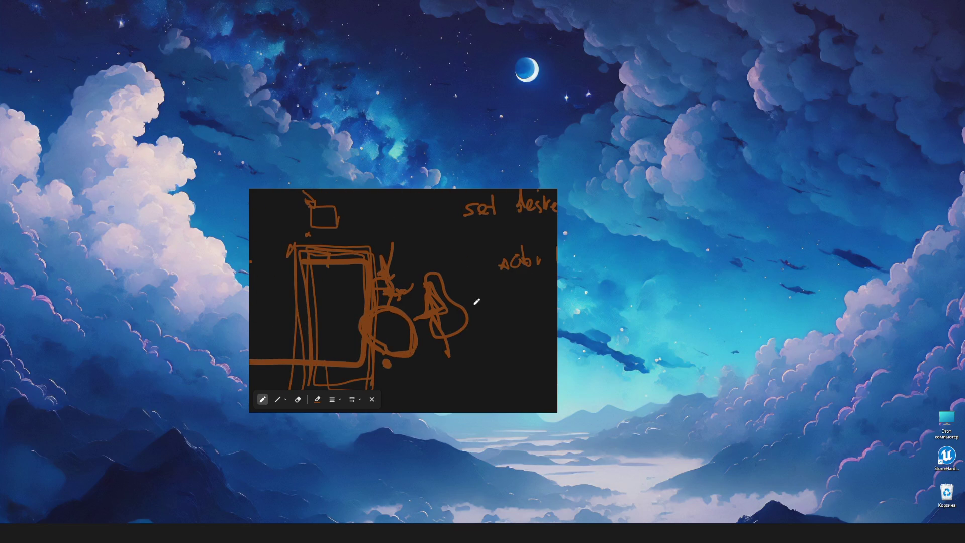
pyautogui.scroll(-1, 477, 302)
pyautogui.hscroll(1, 379, 289)
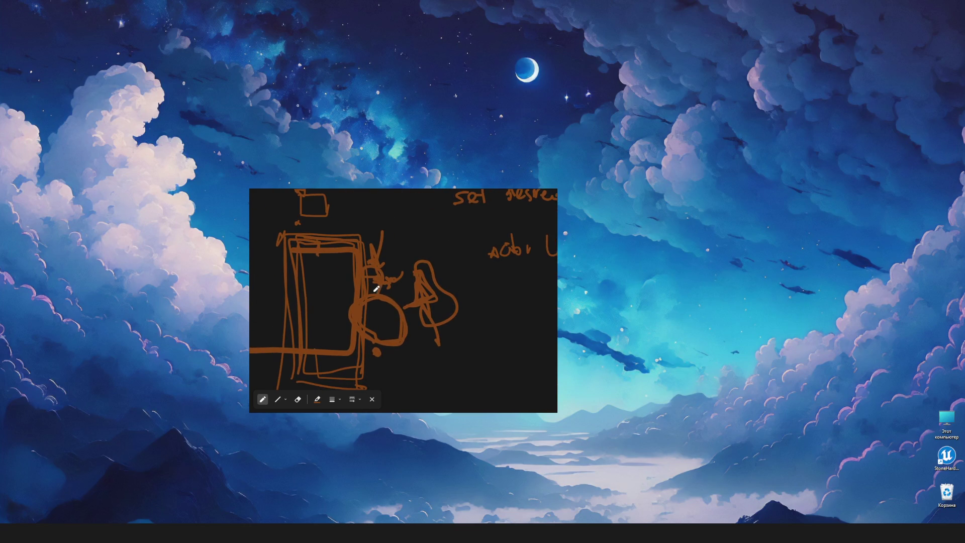
# Draw a horizontal line above the sketch and a curved arrow from '==' back to 'set desired loc'
pyautogui.moveTo(354, 236); pyautogui.dragTo(416, 237)
pyautogui.scroll(-3, 511, 301)
pyautogui.moveTo(551, 302)
pyautogui.mouseDown()
pyautogui.moveTo(325, 267)
pyautogui.moveTo(342, 263)
pyautogui.mouseUp()
pyautogui.hscroll(-2, 401, 282)
pyautogui.scroll(4, 359, 314)
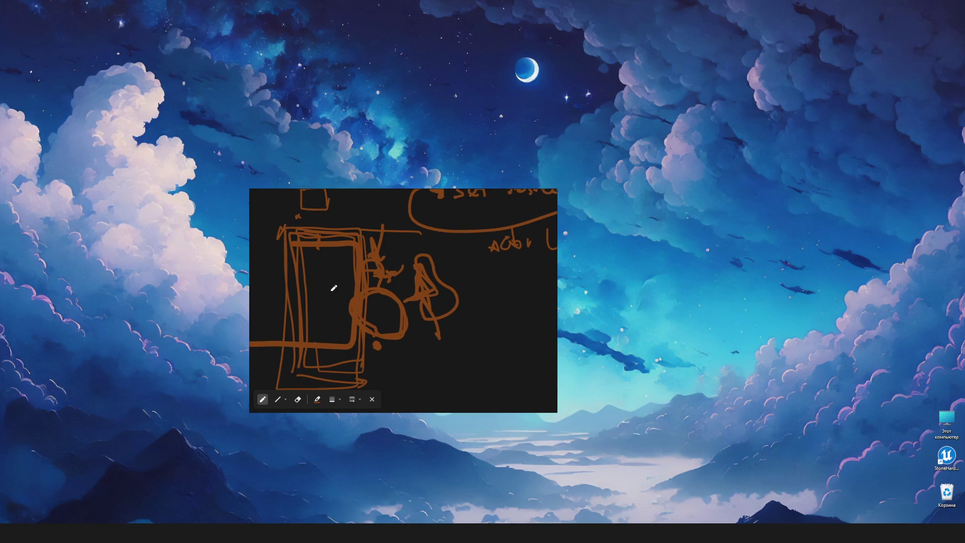
# Add a small arrow mark left of the circle and a short stroke inside the small box
pyautogui.moveTo(353, 287)
pyautogui.mouseDown()
pyautogui.moveTo(338, 281)
pyautogui.moveTo(352, 295)
pyautogui.moveTo(346, 291)
pyautogui.mouseUp()
pyautogui.scroll(2, 366, 285)
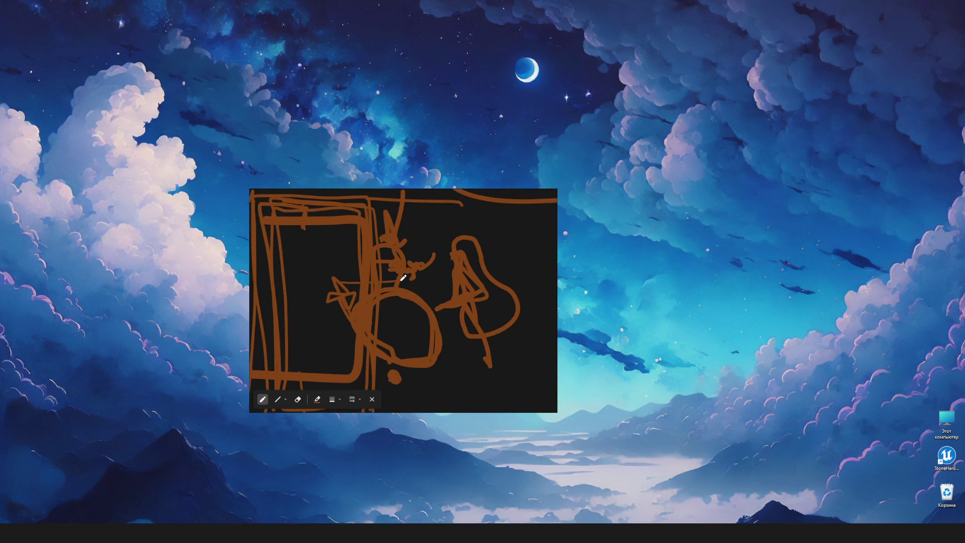
pyautogui.scroll(-2, 398, 276)
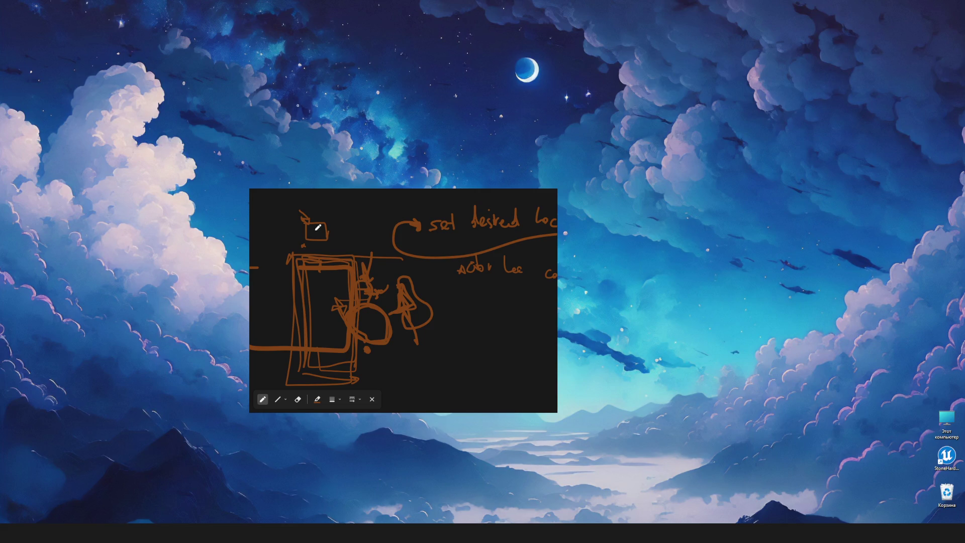
pyautogui.scroll(2, 302, 218)
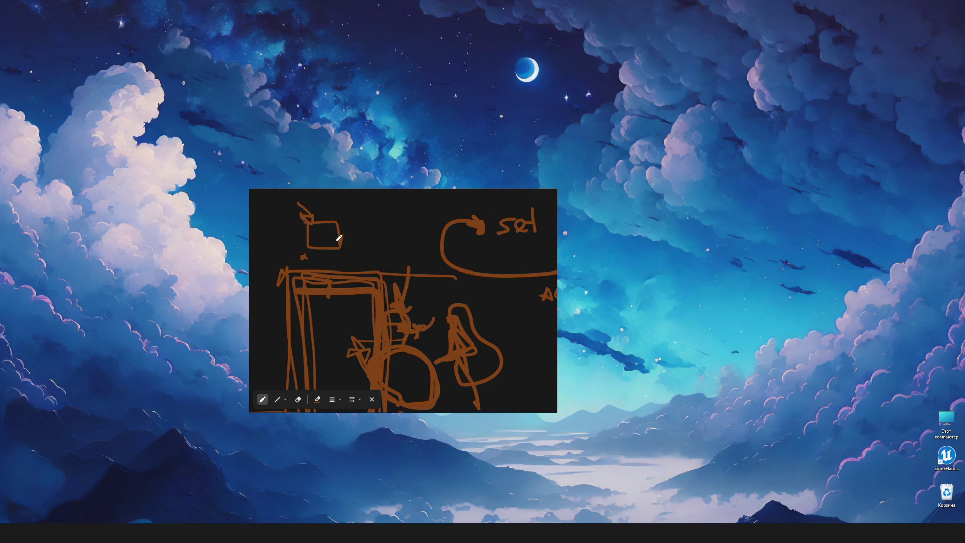
pyautogui.scroll(3, 339, 240)
pyautogui.moveTo(322, 229); pyautogui.dragTo(339, 253)
# Draw a loop at the figure's tip, a line across its top, and a long arrow running right
pyautogui.scroll(3, 339, 238)
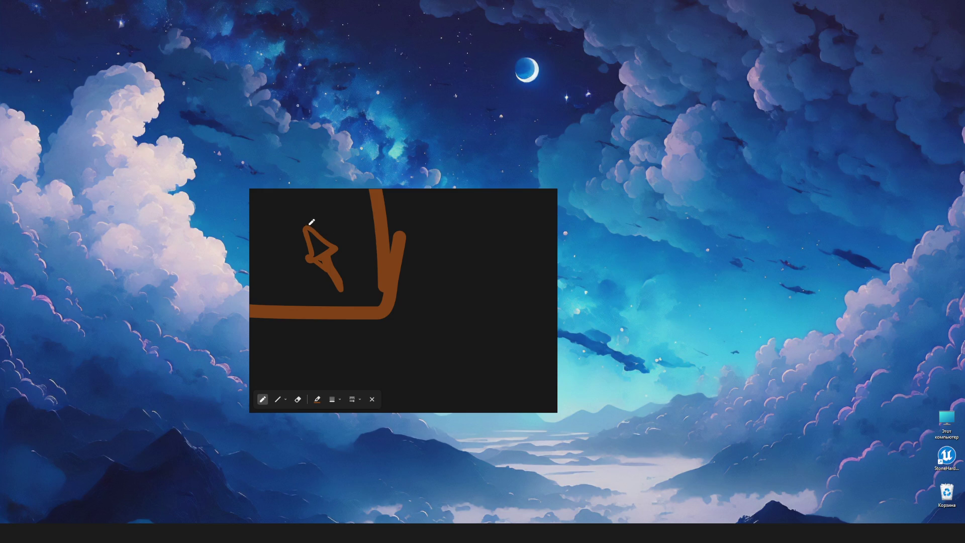
pyautogui.moveTo(301, 224); pyautogui.dragTo(303, 229)
pyautogui.moveTo(390, 226)
pyautogui.mouseDown()
pyautogui.moveTo(298, 223)
pyautogui.moveTo(305, 237)
pyautogui.moveTo(372, 265)
pyautogui.mouseUp()
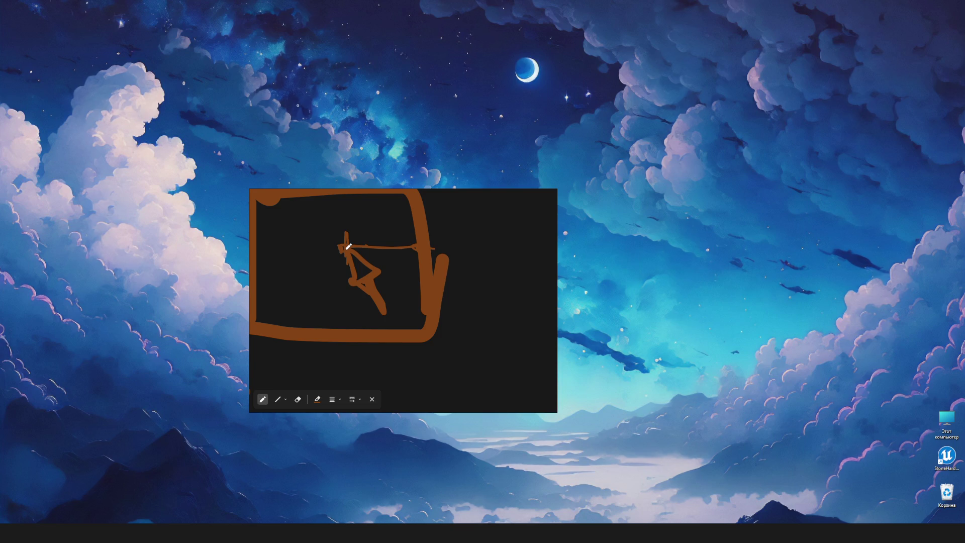
pyautogui.moveTo(346, 245); pyautogui.dragTo(466, 237)
pyautogui.moveTo(444, 364); pyautogui.dragTo(443, 358)
# Retrace the triangular figure and add a loop and vertical ticks on the horizontal line
pyautogui.moveTo(329, 262)
pyautogui.mouseDown()
pyautogui.moveTo(315, 282)
pyautogui.moveTo(329, 267)
pyautogui.mouseUp()
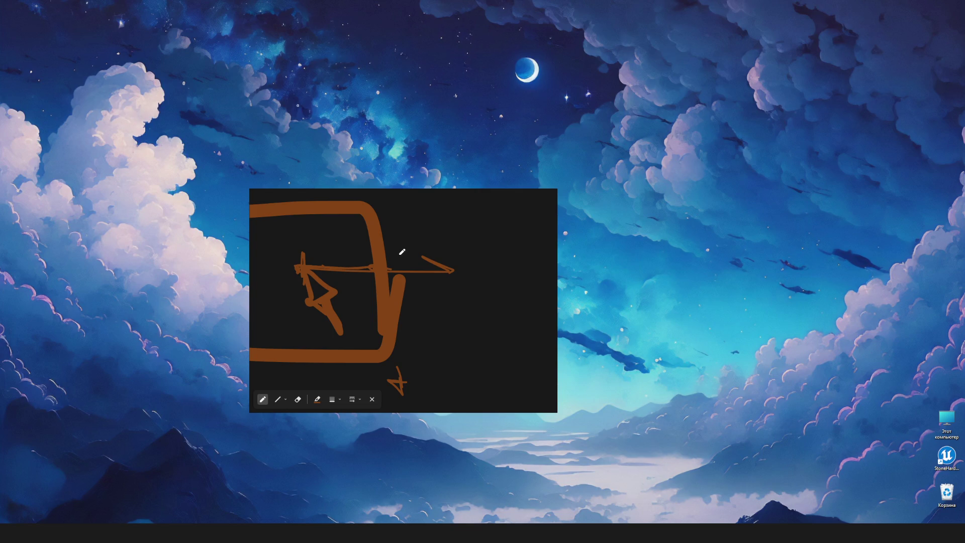
pyautogui.moveTo(321, 286); pyautogui.dragTo(316, 297)
pyautogui.moveTo(403, 260); pyautogui.dragTo(398, 267)
pyautogui.moveTo(416, 270)
pyautogui.mouseDown()
pyautogui.moveTo(411, 252)
pyautogui.moveTo(411, 261)
pyautogui.moveTo(403, 254)
pyautogui.mouseUp()
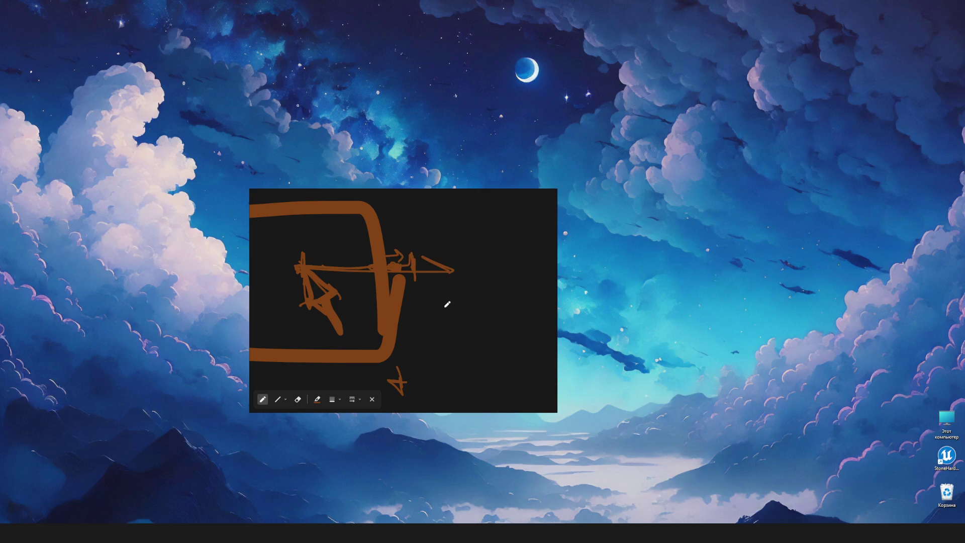
# Outline the right part of the drawing with a tall thin rectangle crossing the arrow
pyautogui.scroll(-1, 451, 301)
pyautogui.hscroll(2, 451, 302)
pyautogui.hscroll(-4, 445, 290)
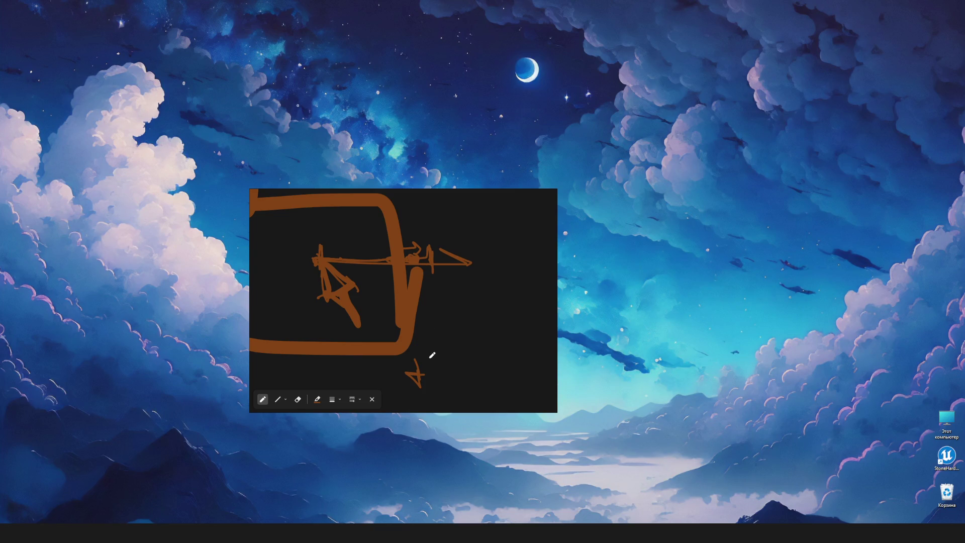
pyautogui.moveTo(414, 188)
pyautogui.scroll(2, 435, 333)
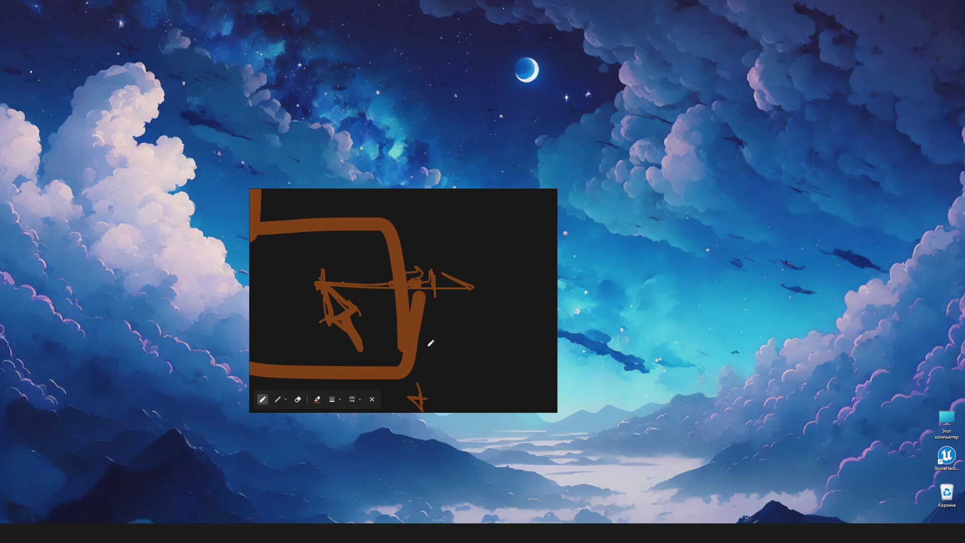
pyautogui.moveTo(402, 218)
pyautogui.mouseDown()
pyautogui.moveTo(439, 213)
pyautogui.moveTo(414, 371)
pyautogui.moveTo(403, 211)
pyautogui.moveTo(431, 324)
pyautogui.mouseUp()
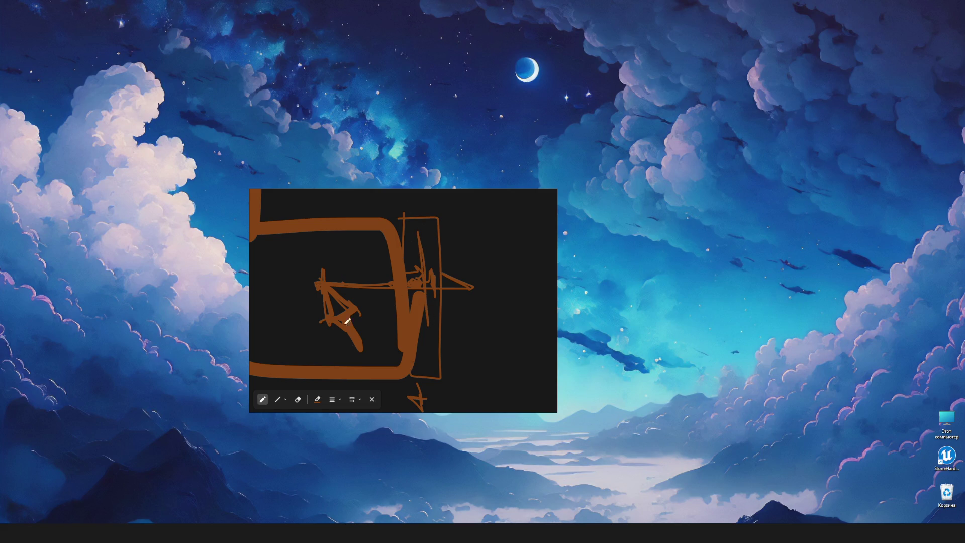